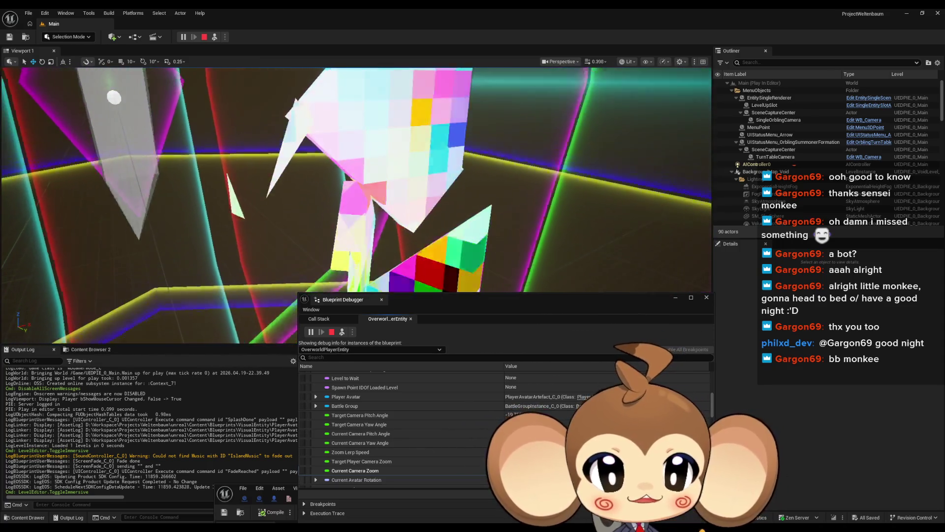
# Move the Blueprint Debugger aside and expand the player entity's Camera variables
pyautogui.moveTo(458, 307)
pyautogui.mouseDown()
pyautogui.moveTo(759, 317)
pyautogui.moveTo(539, 319)
pyautogui.mouseUp()
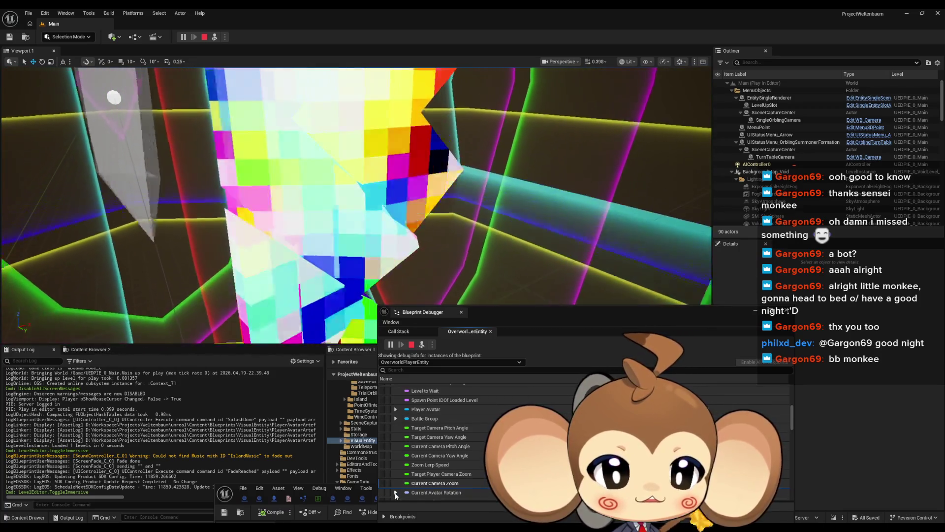
pyautogui.scroll(-5, 405, 235)
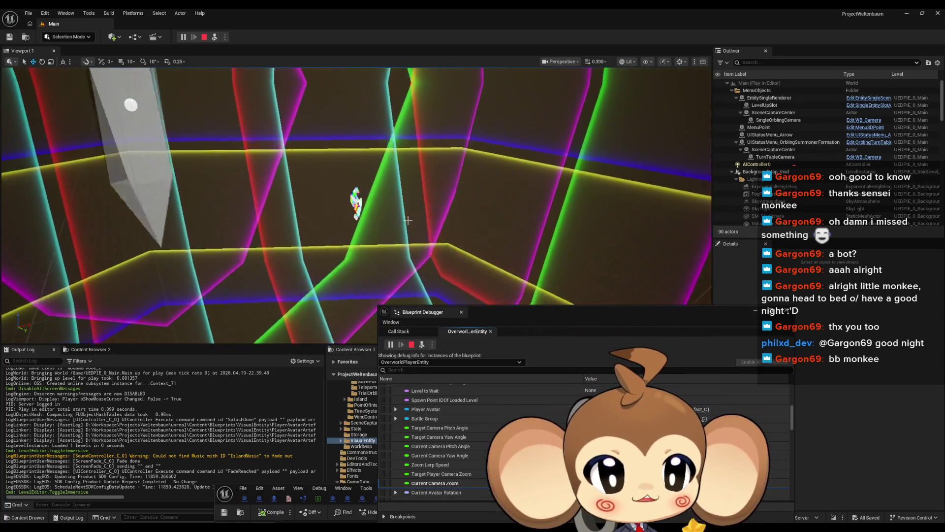
pyautogui.scroll(5, 431, 431)
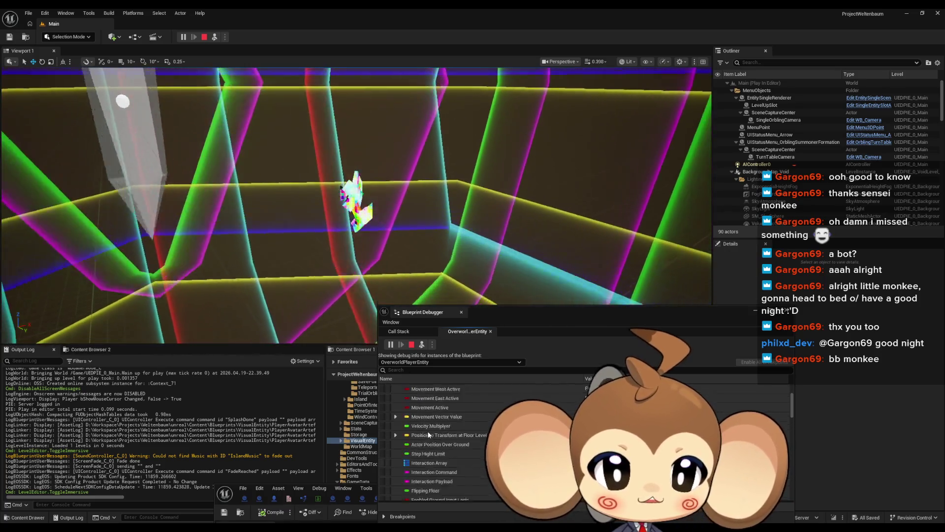
pyautogui.doubleClick(440, 427)
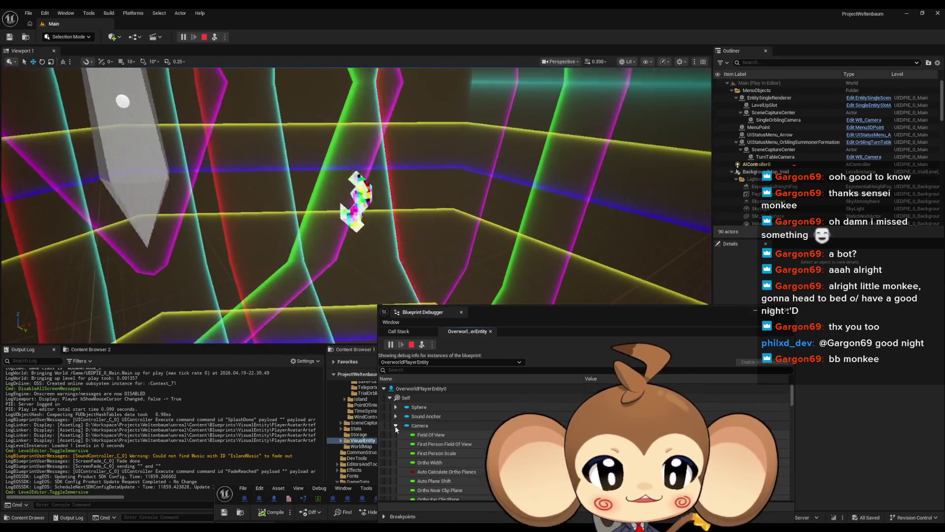
pyautogui.scroll(-3, 477, 442)
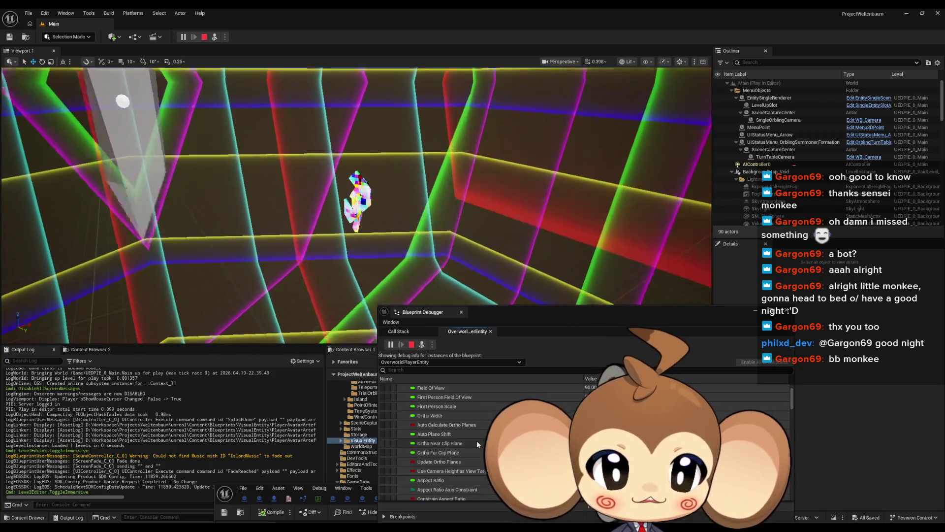
pyautogui.scroll(-3, 477, 443)
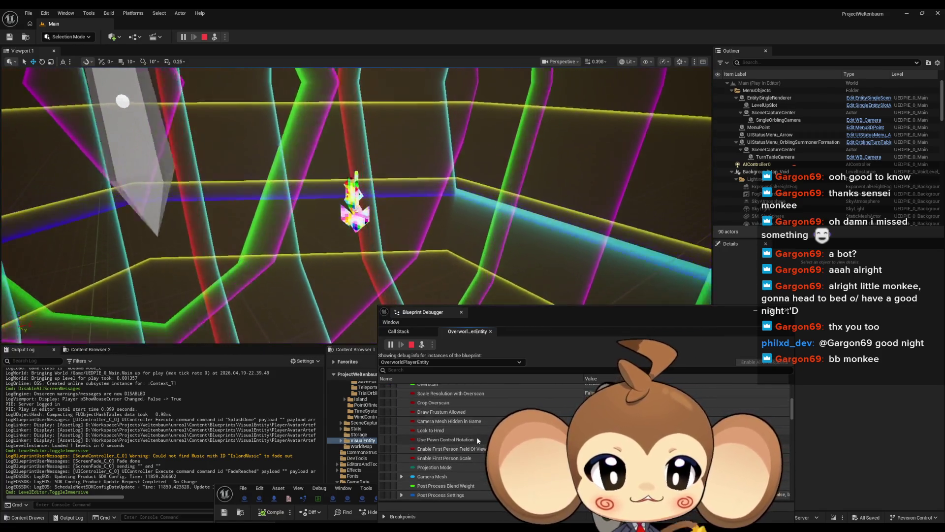
pyautogui.scroll(8, 476, 438)
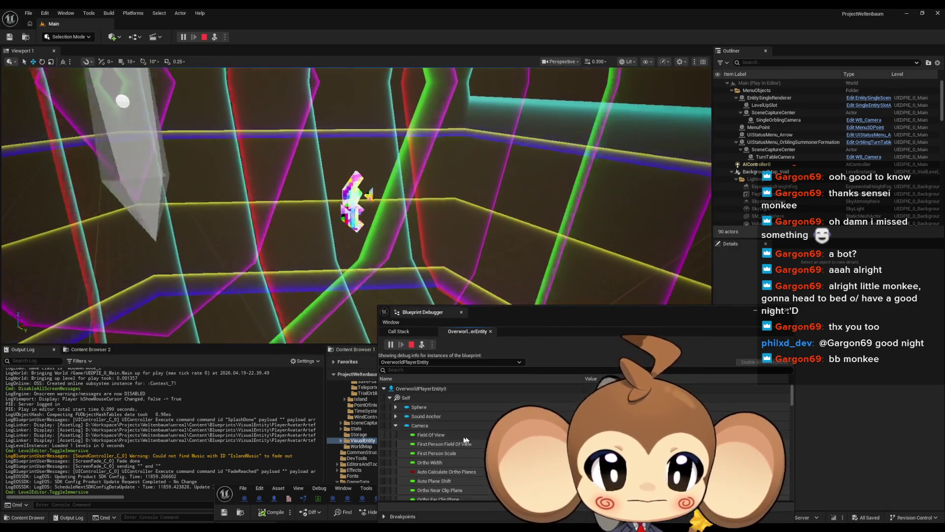
# Expand Spring Arm to show Target Arm Length and offsets, then select the grey pillar
pyautogui.click(396, 426)
pyautogui.click(396, 435)
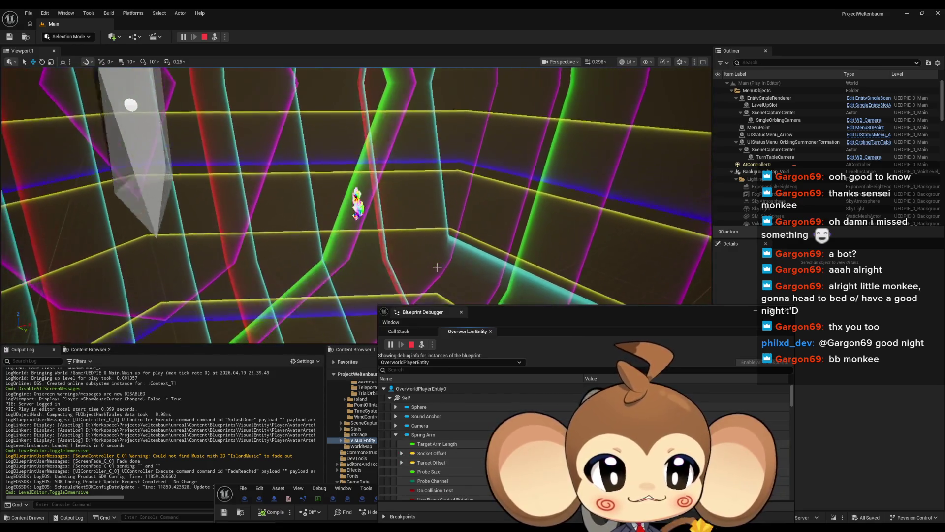
pyautogui.scroll(5, 437, 267)
pyautogui.scroll(-5, 436, 267)
pyautogui.click(129, 99)
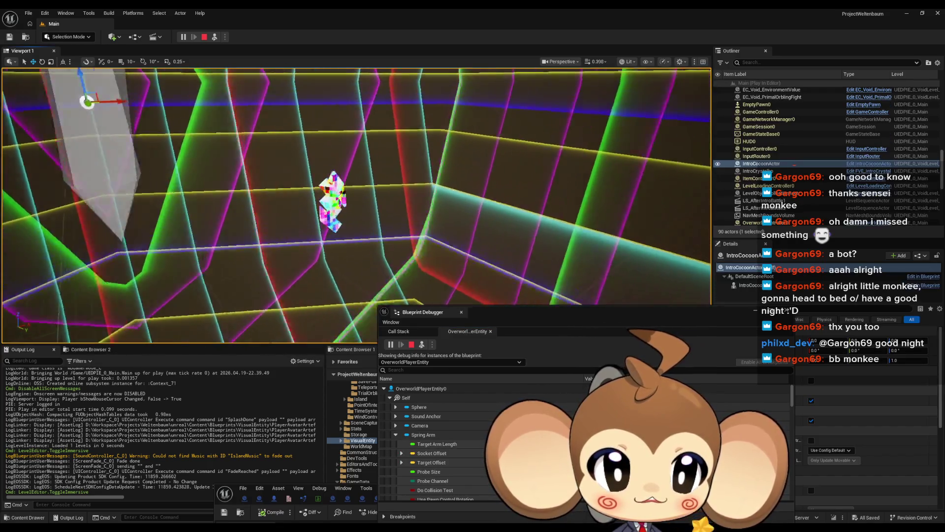
# Frame the grey pillar, possess the player with F8, and scroll the debugger to the camera variables
pyautogui.press('f')
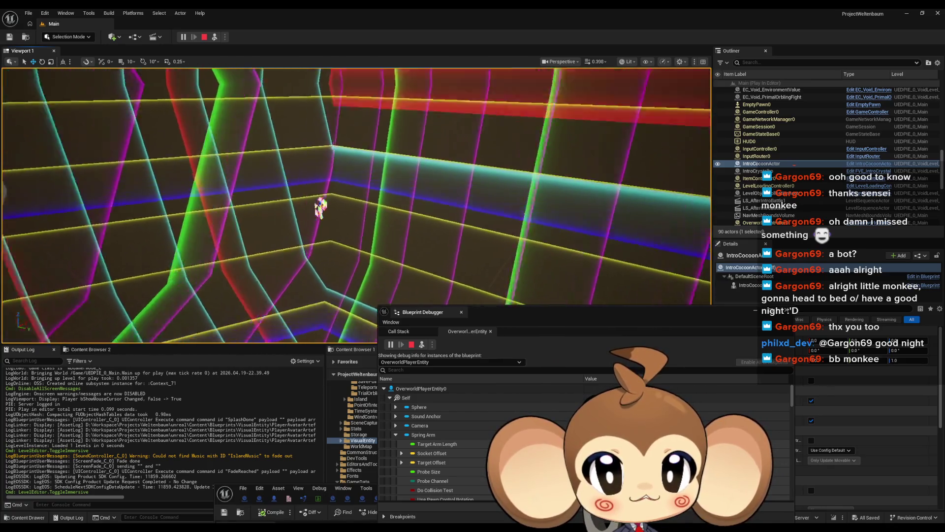
pyautogui.press('F8')
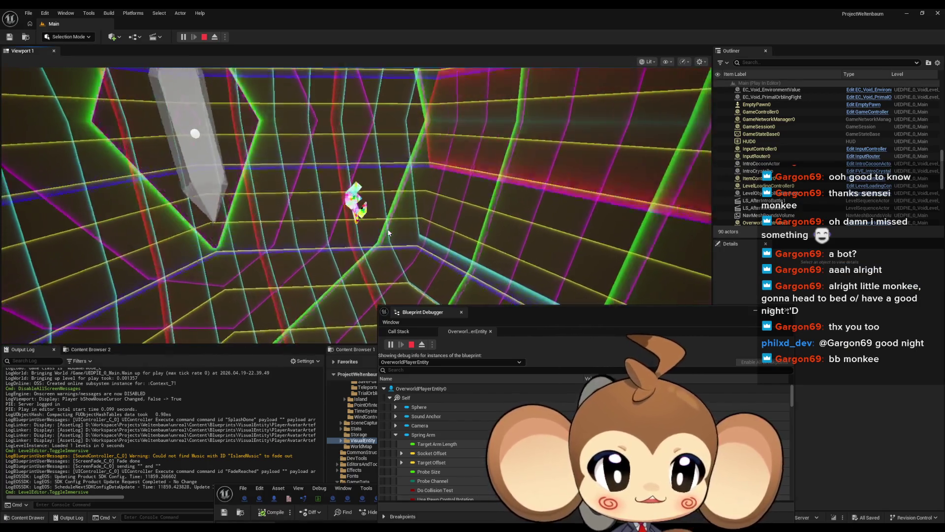
pyautogui.scroll(-10, 398, 435)
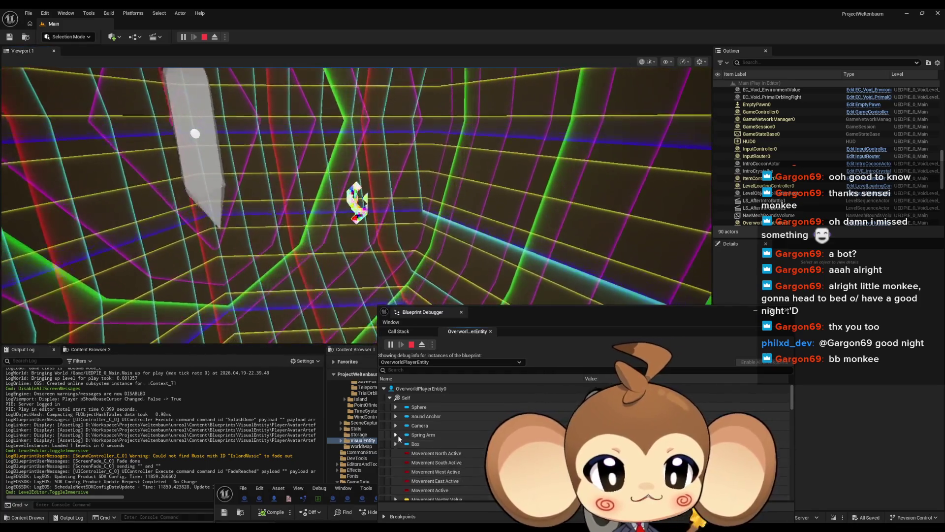
pyautogui.scroll(-10, 465, 435)
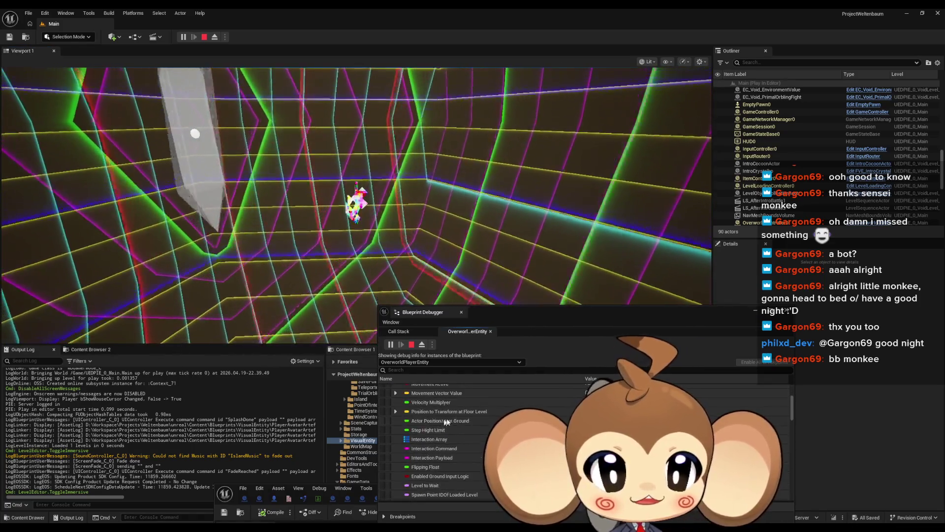
pyautogui.scroll(-1, 475, 421)
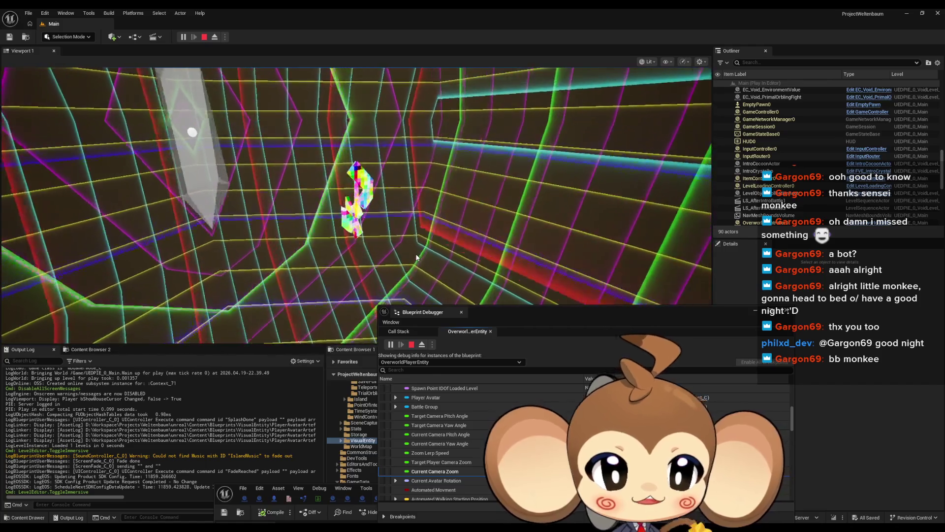
# Look around in the game view while watching the camera pitch, yaw and zoom values
pyautogui.click(416, 256)
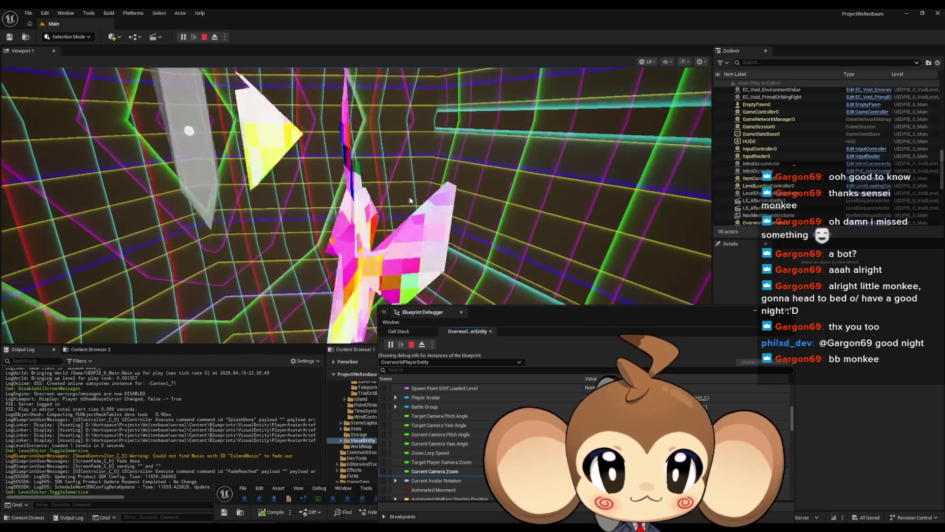
pyautogui.click(416, 201)
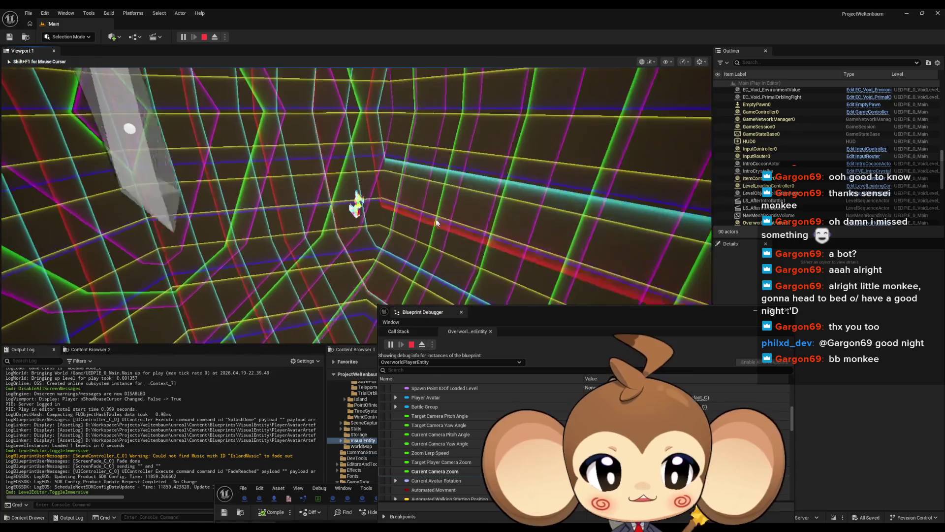
pyautogui.click(434, 209)
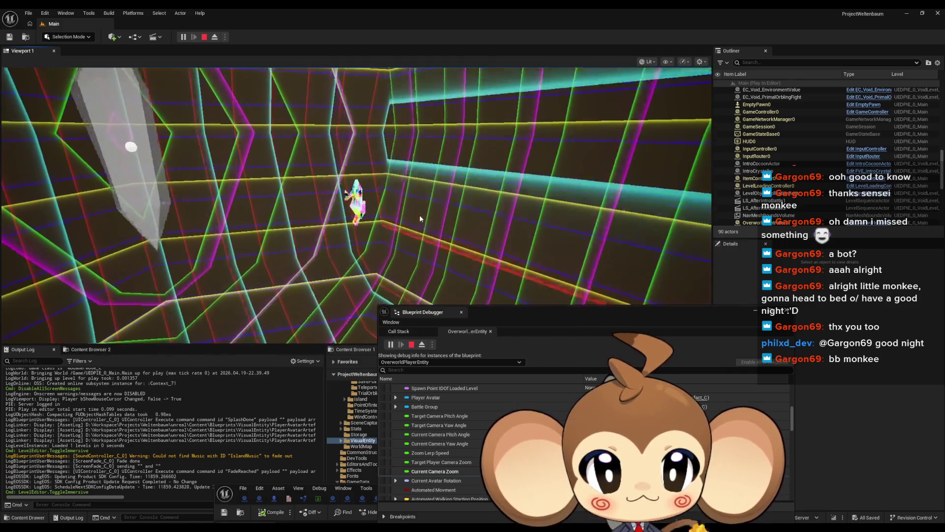
pyautogui.click(419, 215)
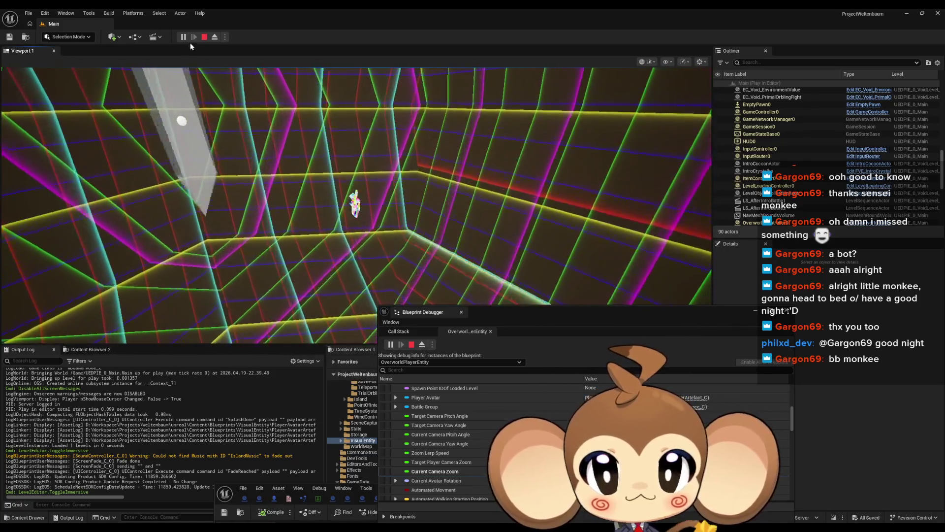
# Stop the play session, close the Blueprint Debugger, and bring up the PlayerAvatarArtefact blueprint editor
pyautogui.click(204, 37)
pyautogui.moveTo(587, 310)
pyautogui.mouseDown()
pyautogui.moveTo(492, 127)
pyautogui.moveTo(441, 203)
pyautogui.moveTo(552, 270)
pyautogui.mouseUp()
pyautogui.click(752, 270)
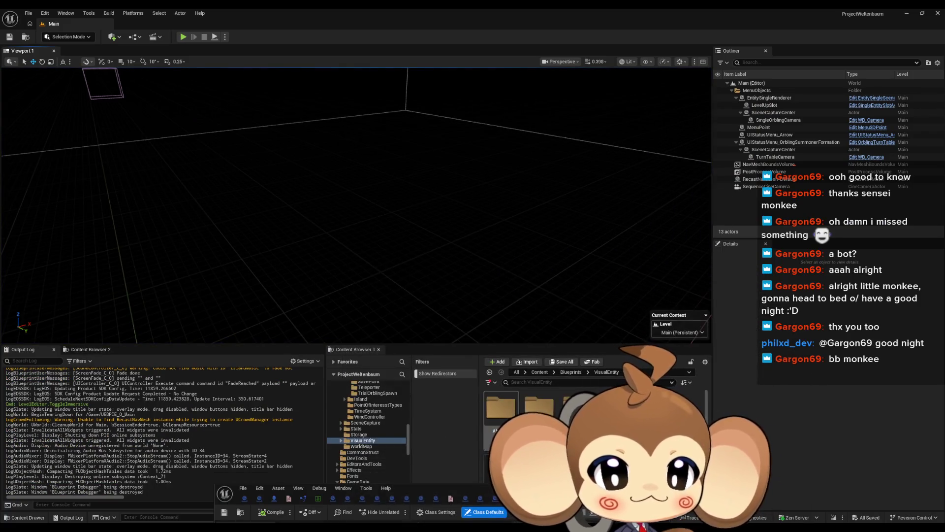
pyautogui.moveTo(466, 485); pyautogui.dragTo(417, 161)
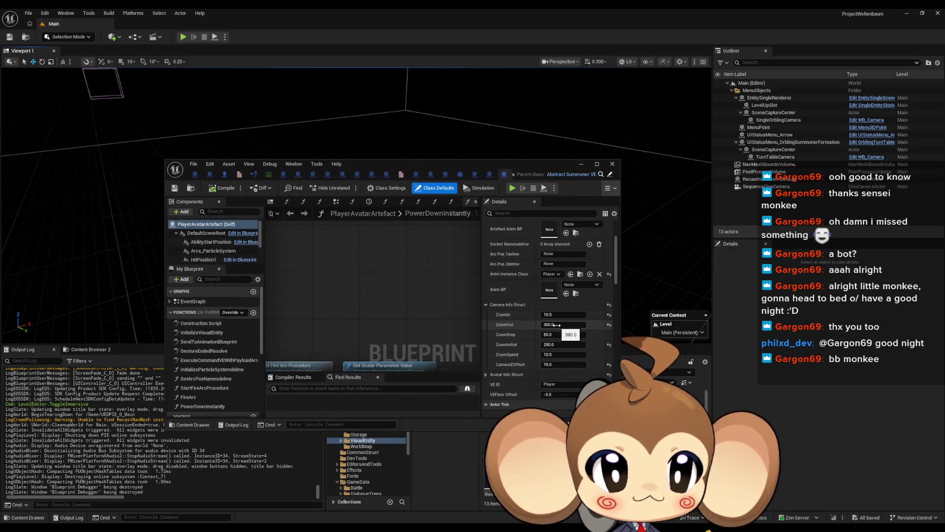
# Set Camera Info Struct ZoomOut 160, ZoomStep 20, ZoomIn 60, ZoomInitial 110, then compile and save
pyautogui.write('1')
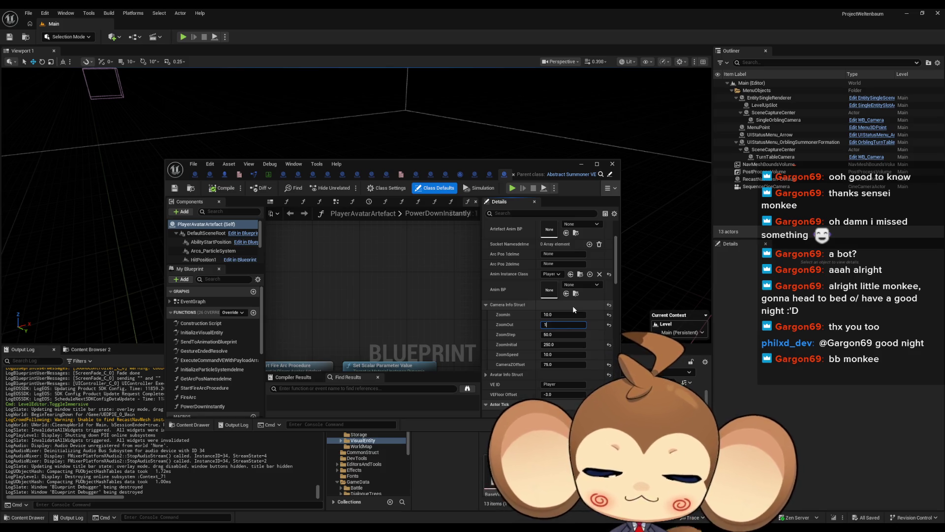
pyautogui.write('60')
pyautogui.press('Return')
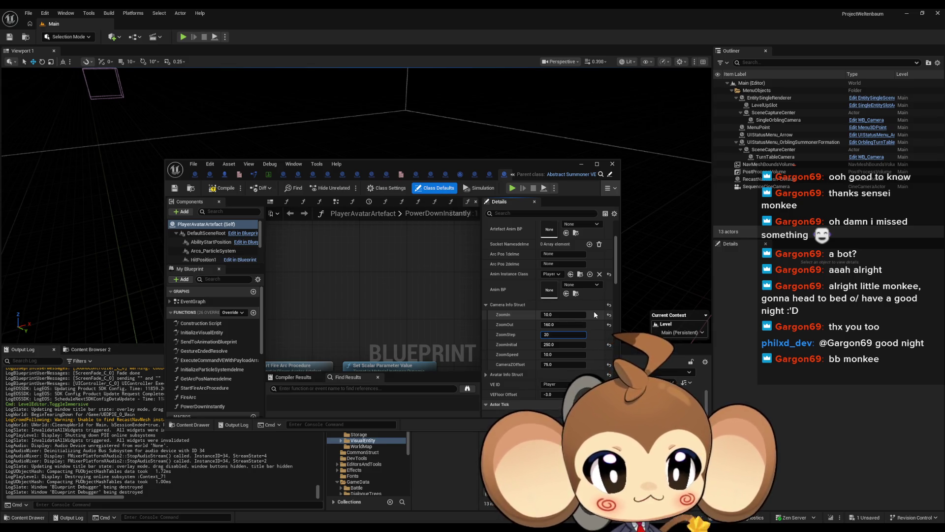
pyautogui.write('20')
pyautogui.press('Return')
pyautogui.click(571, 315)
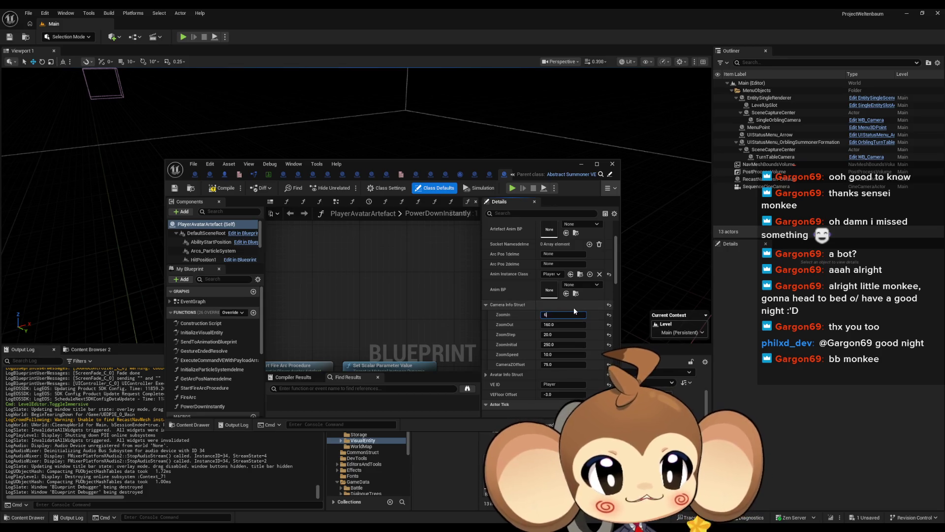
pyautogui.write('60')
pyautogui.press('Return')
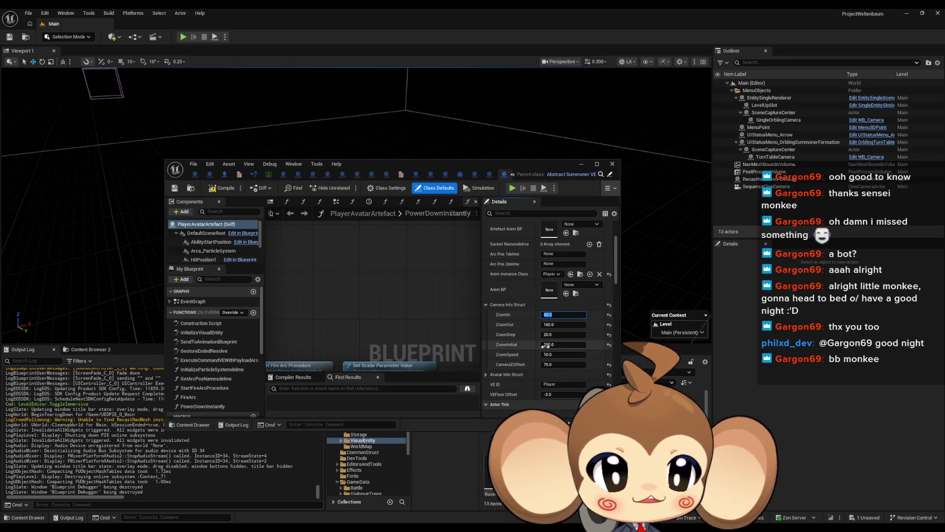
pyautogui.click(548, 345)
pyautogui.write('110')
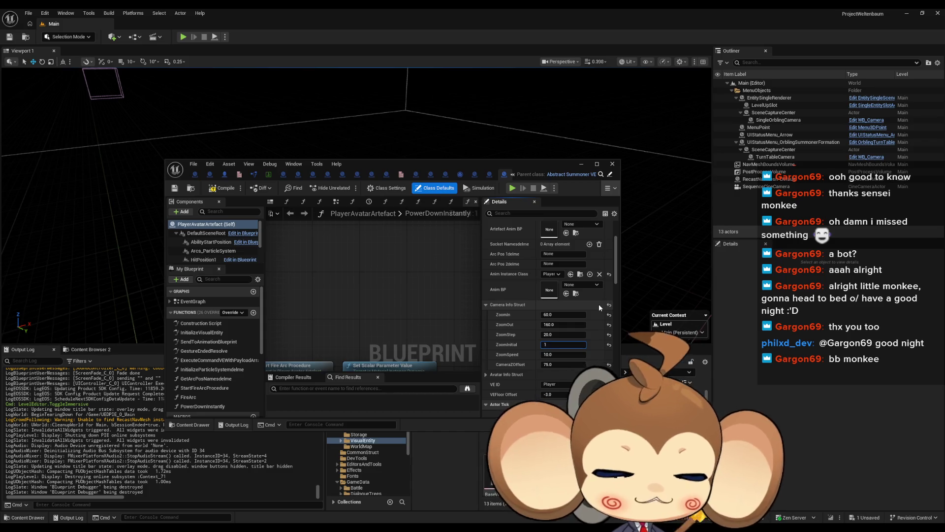
pyautogui.press('Return')
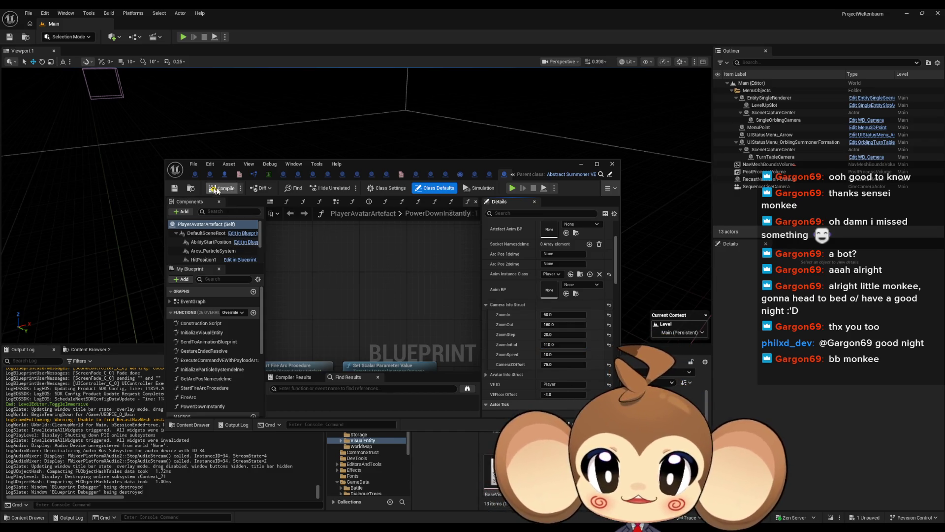
pyautogui.click(226, 188)
pyautogui.click(581, 165)
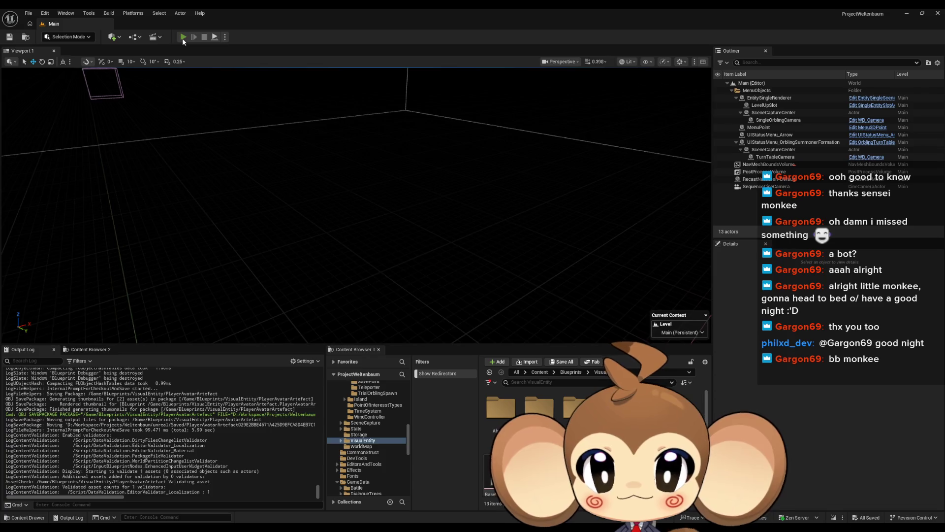
# Play-test the new zoom values, stop, and return to the PlayerAvatarArtefact blueprint editor
pyautogui.click(183, 37)
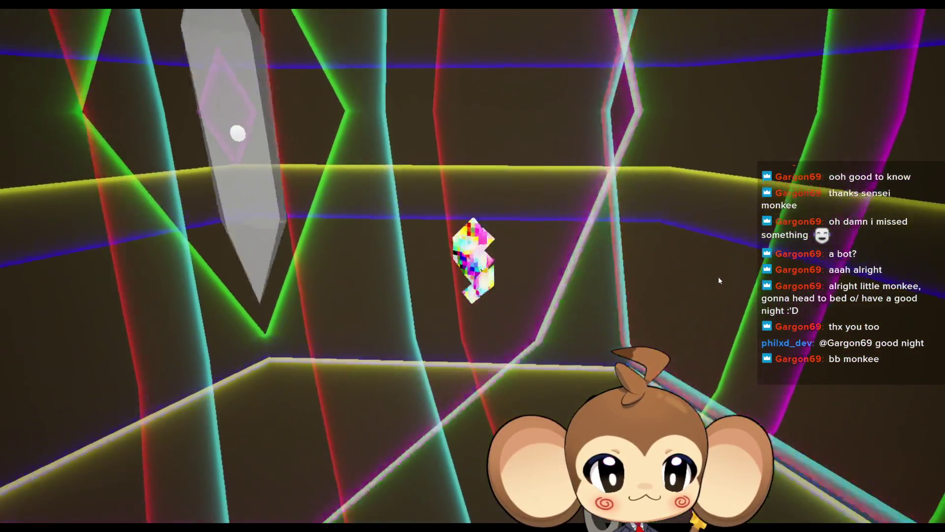
pyautogui.press('F11')
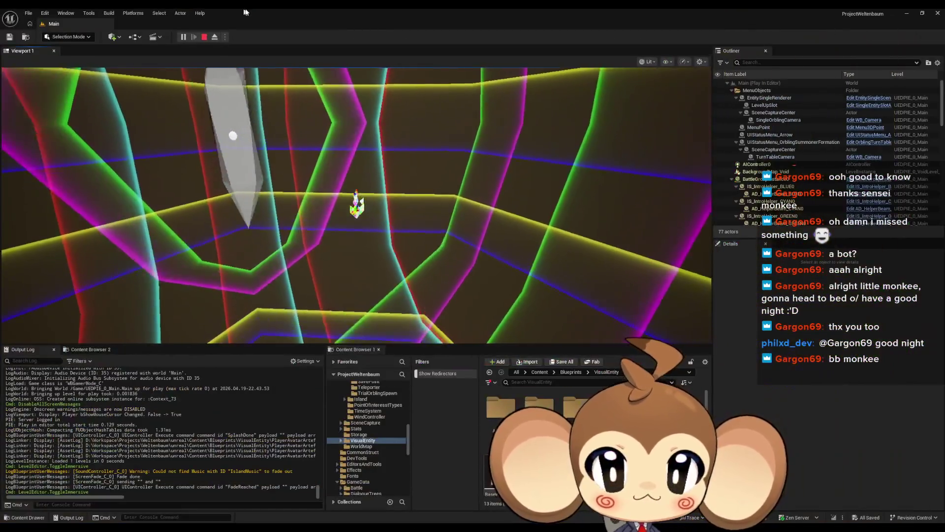
pyautogui.click(204, 37)
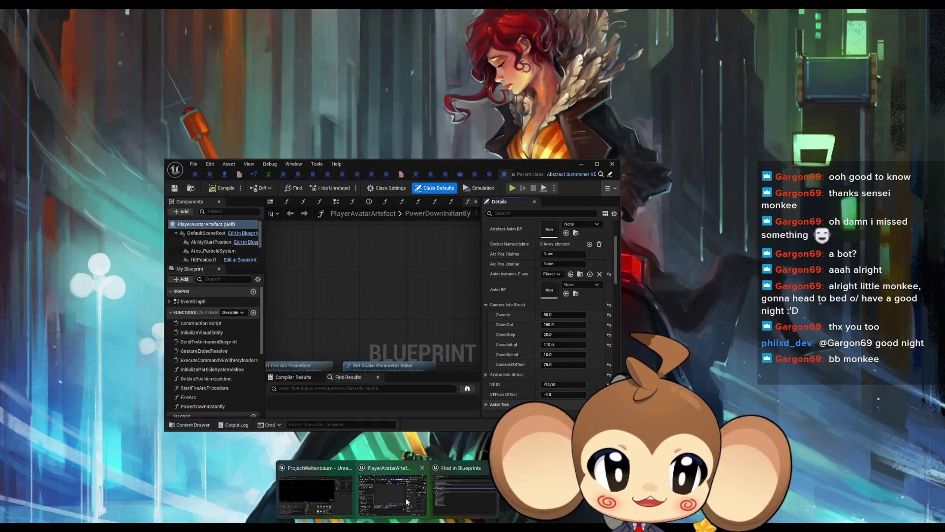
pyautogui.click(406, 497)
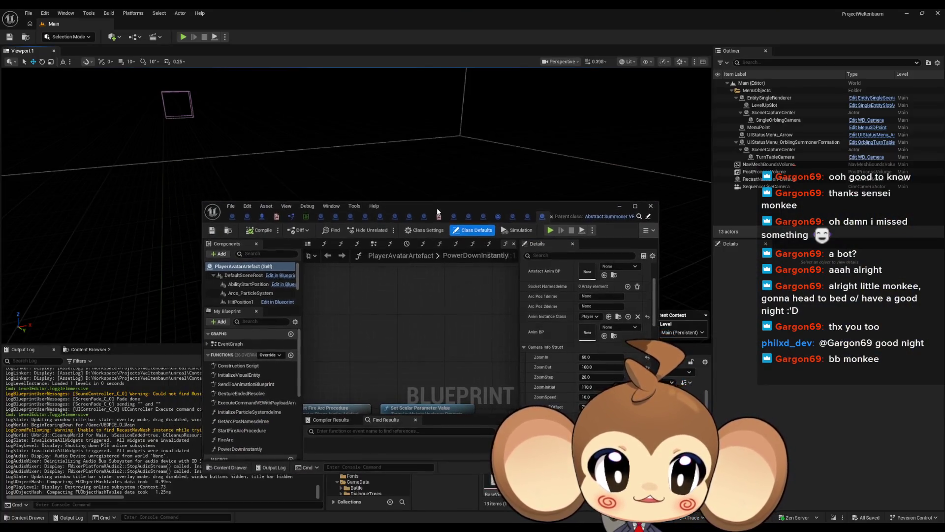
# Maximize the blueprint editor, switch to OverworldPlayerEntity, and select the Break Camera Info Struct node
pyautogui.doubleClick(400, 170)
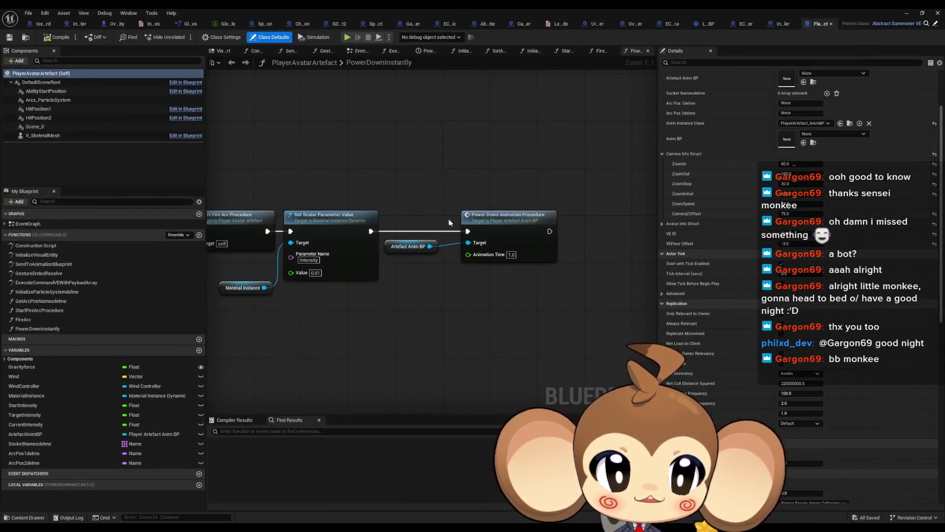
pyautogui.click(118, 24)
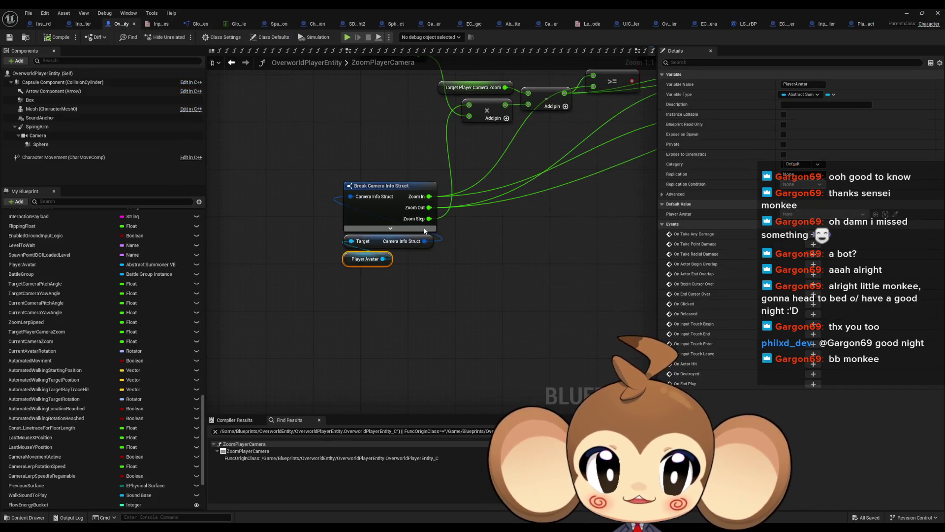
pyautogui.moveTo(424, 230); pyautogui.dragTo(386, 268)
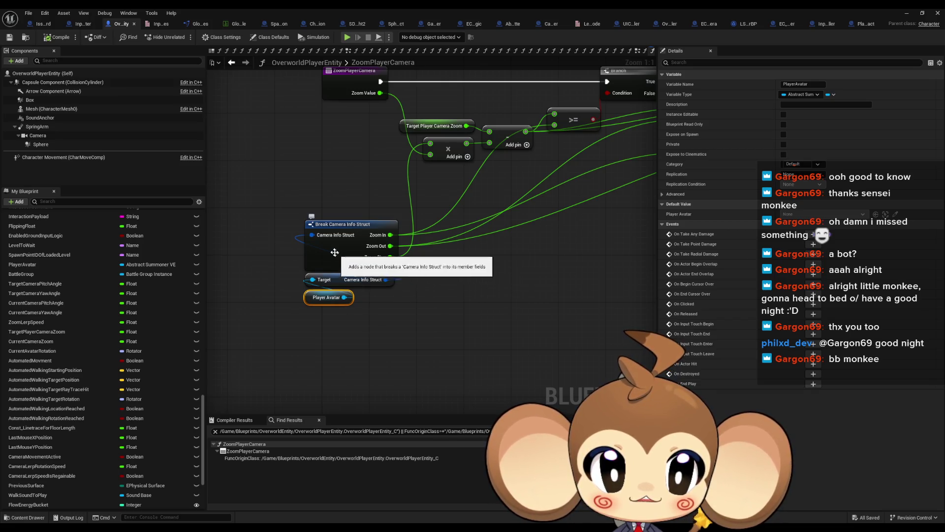
pyautogui.click(347, 268)
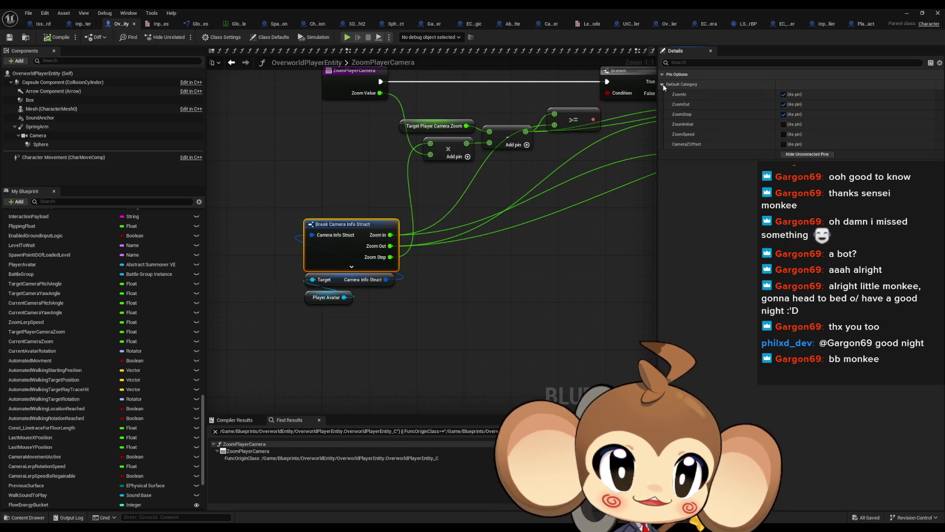
# Find references to Break Camera Info Struct and browse its ZoomPlayerCamera and CameraZoomPitchUpSpecialCase uses
pyautogui.rightClick(351, 229)
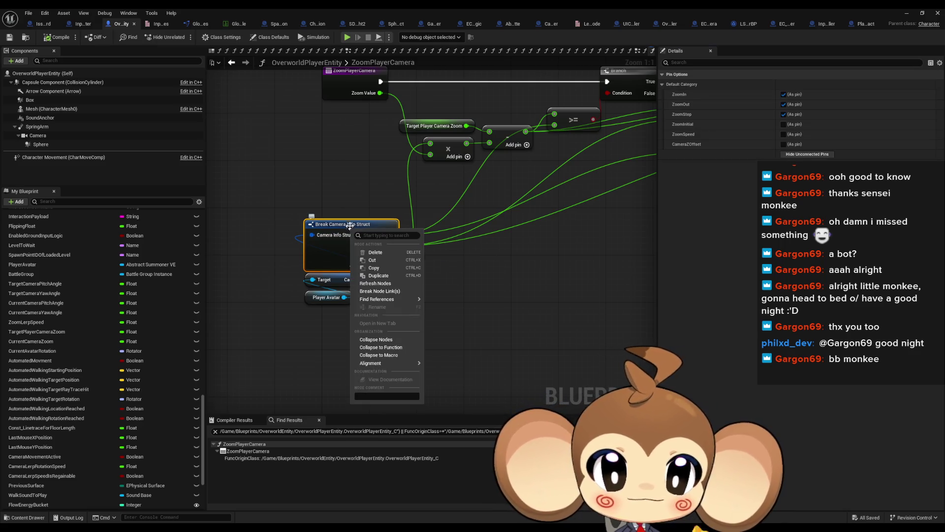
pyautogui.moveTo(381, 301)
pyautogui.click(452, 319)
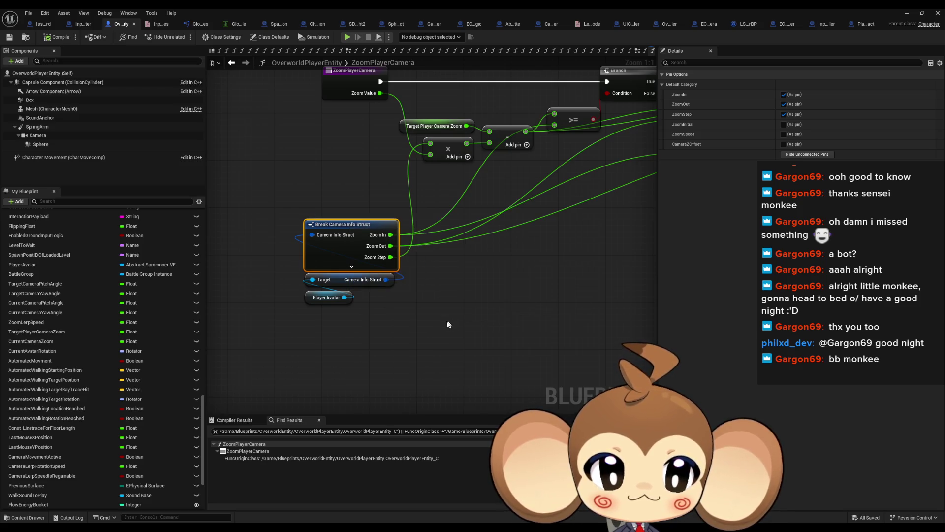
pyautogui.click(257, 465)
pyautogui.click(263, 451)
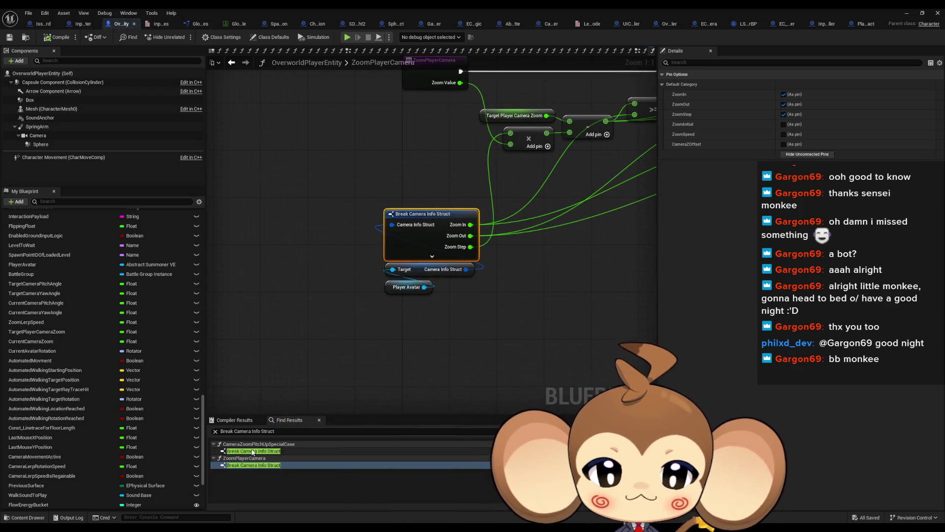
pyautogui.moveTo(452, 249)
pyautogui.mouseDown()
pyautogui.moveTo(248, 231)
pyautogui.moveTo(604, 306)
pyautogui.mouseUp()
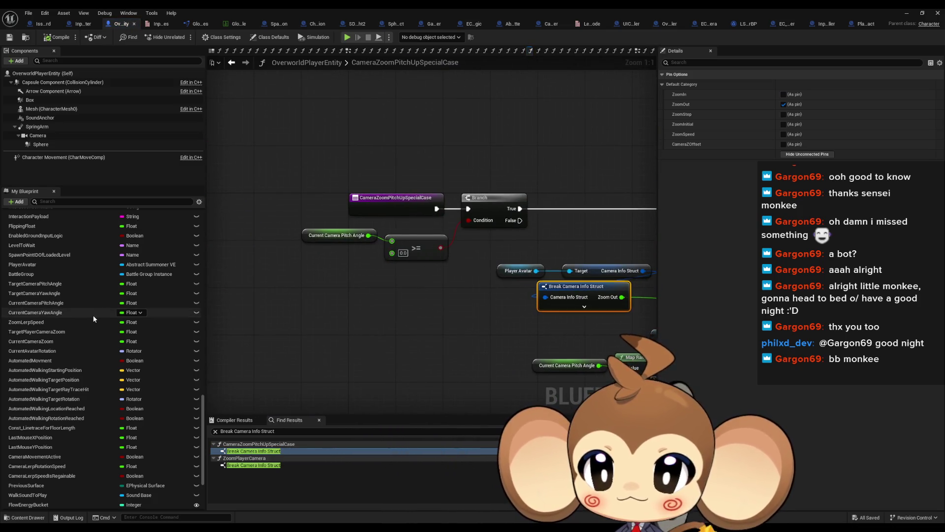
pyautogui.click(244, 465)
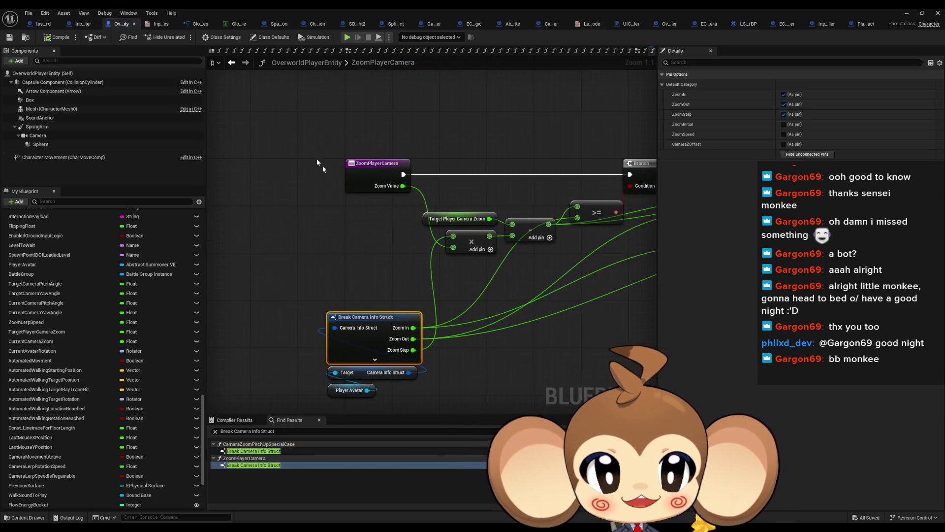
pyautogui.scroll(10, 123, 315)
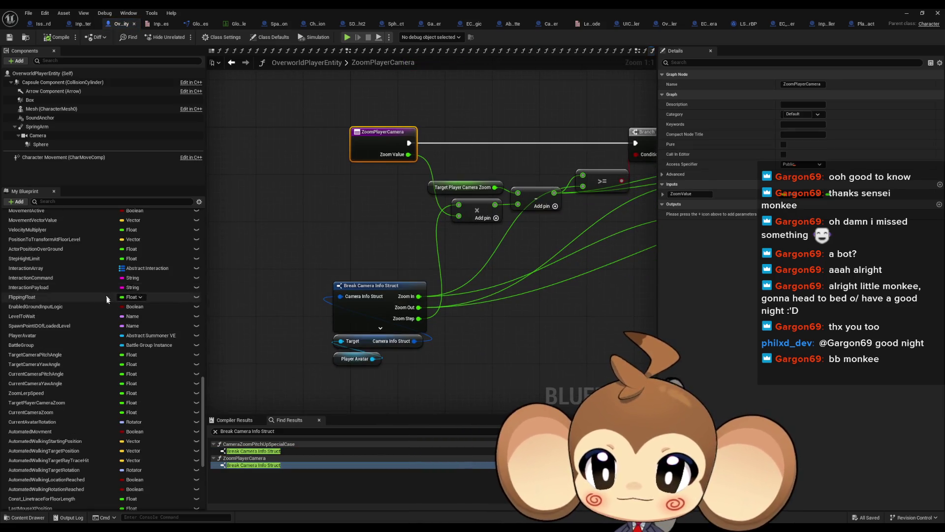
pyautogui.scroll(10, 129, 325)
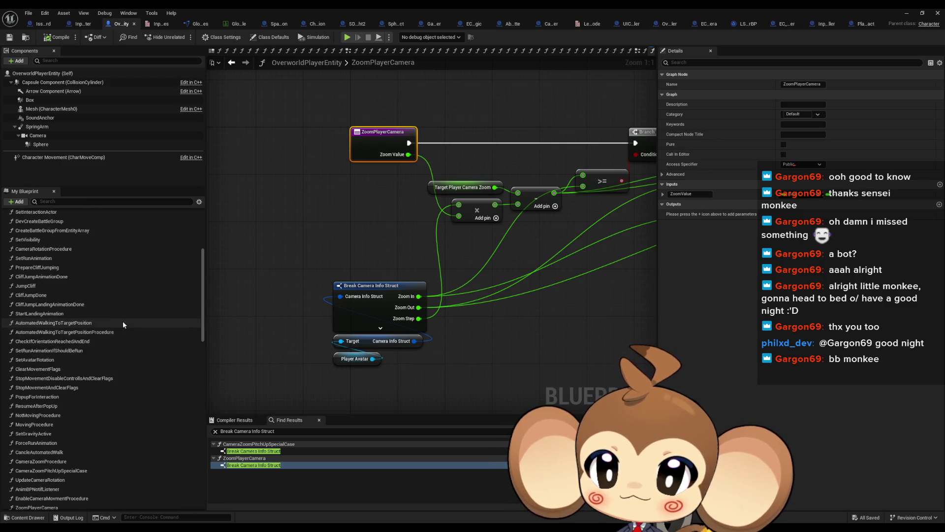
# Open InitializeThePlayer, add a breakpoint on SET Target Arm Length, and minimize the blueprint editor
pyautogui.doubleClick(43, 247)
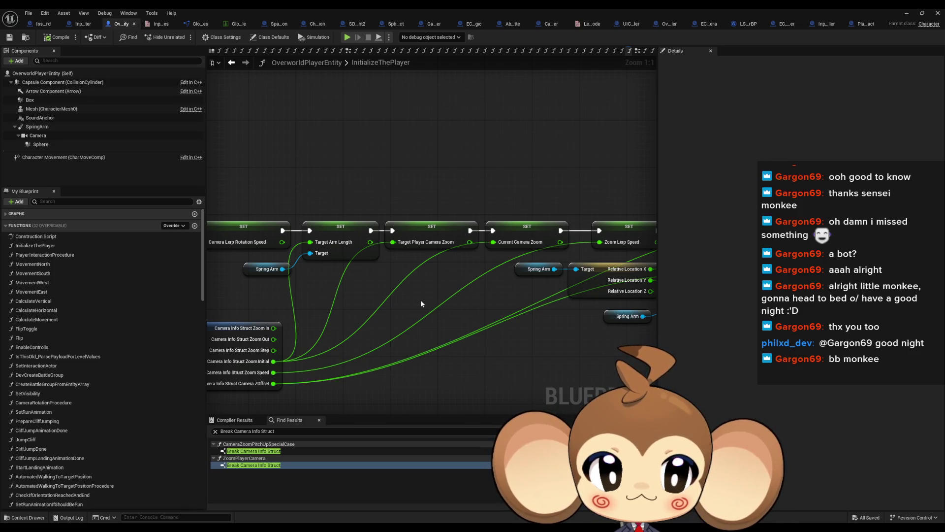
pyautogui.moveTo(410, 295); pyautogui.dragTo(560, 251)
pyautogui.click(254, 285)
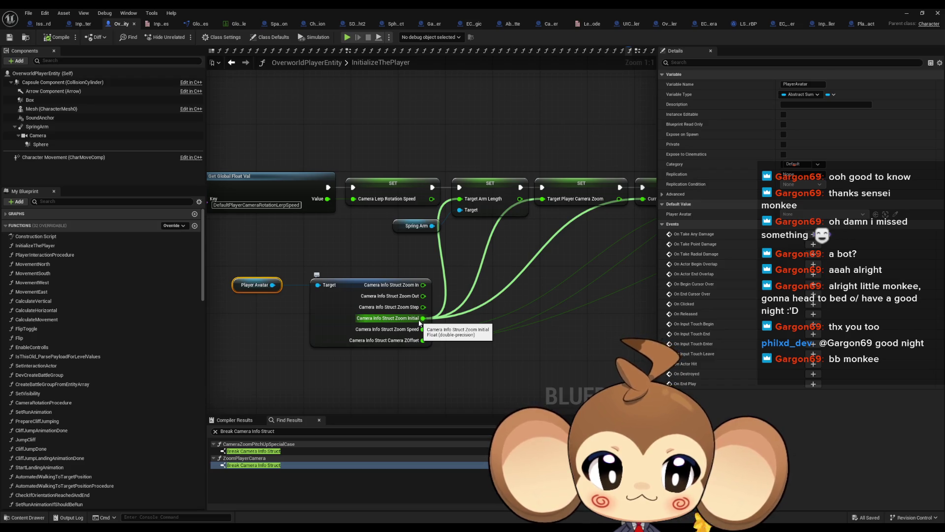
pyautogui.moveTo(461, 173)
pyautogui.mouseDown()
pyautogui.moveTo(478, 177)
pyautogui.moveTo(449, 186)
pyautogui.mouseUp()
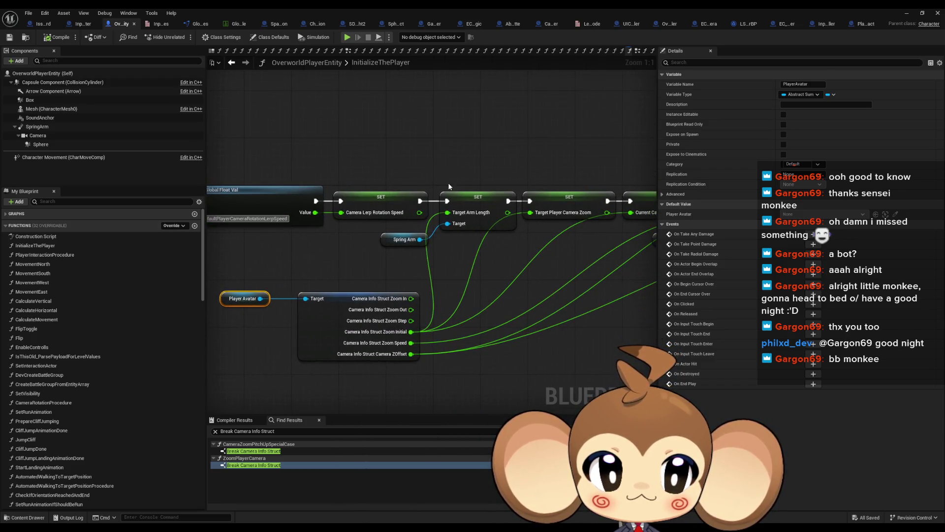
pyautogui.rightClick(472, 201)
pyautogui.click(502, 367)
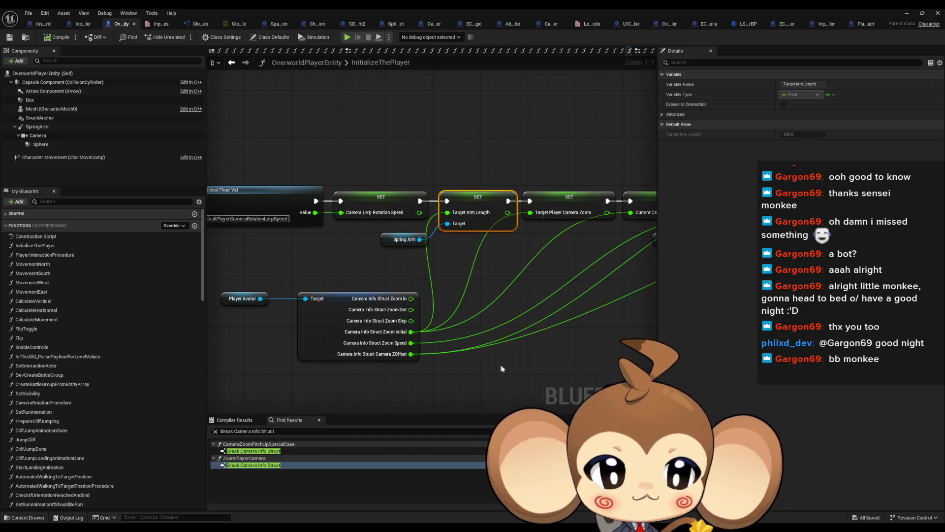
pyautogui.click(906, 12)
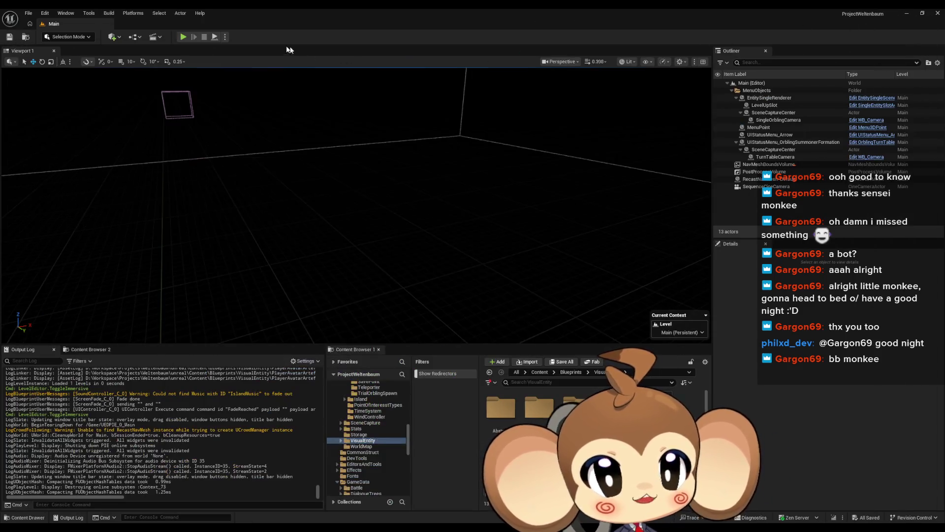
# Play until the Target Arm Length breakpoint hits, then expand and browse the Player Avatar's live values
pyautogui.click(184, 37)
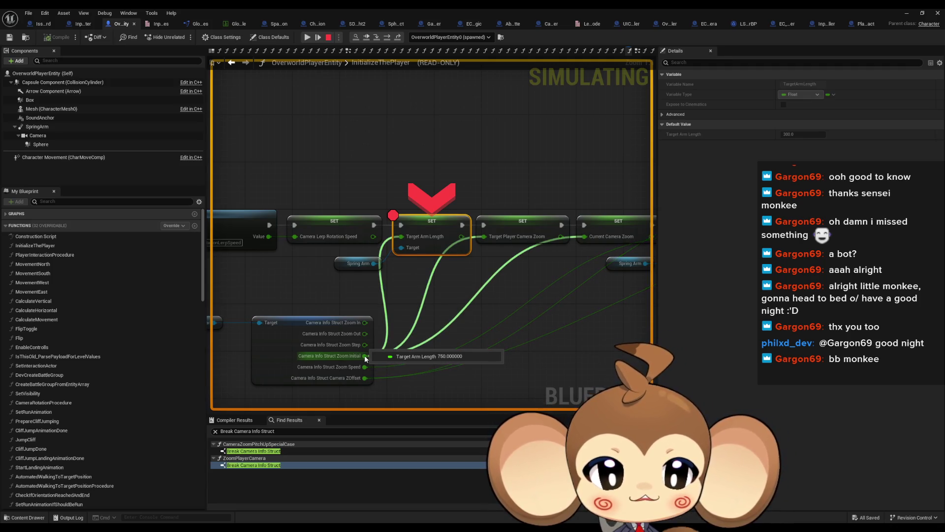
pyautogui.moveTo(366, 358); pyautogui.dragTo(384, 343)
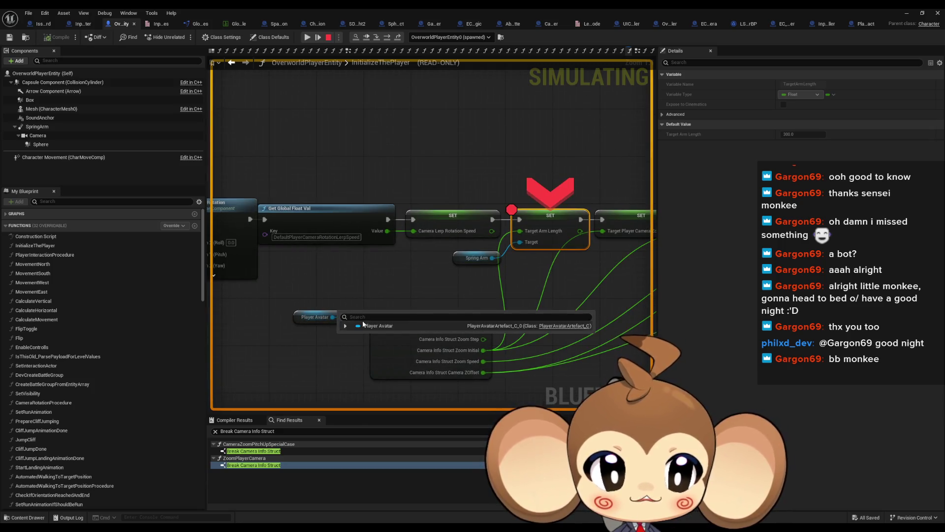
pyautogui.click(345, 327)
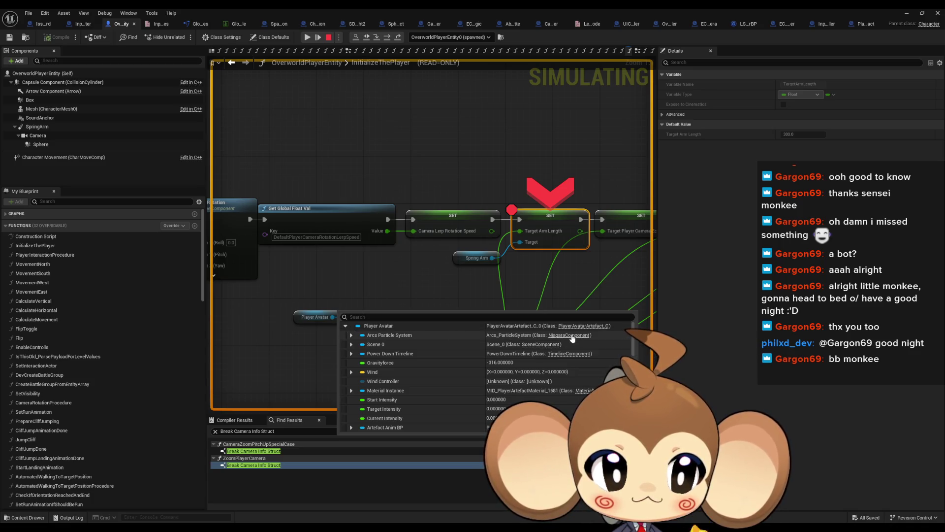
pyautogui.scroll(-1, 446, 356)
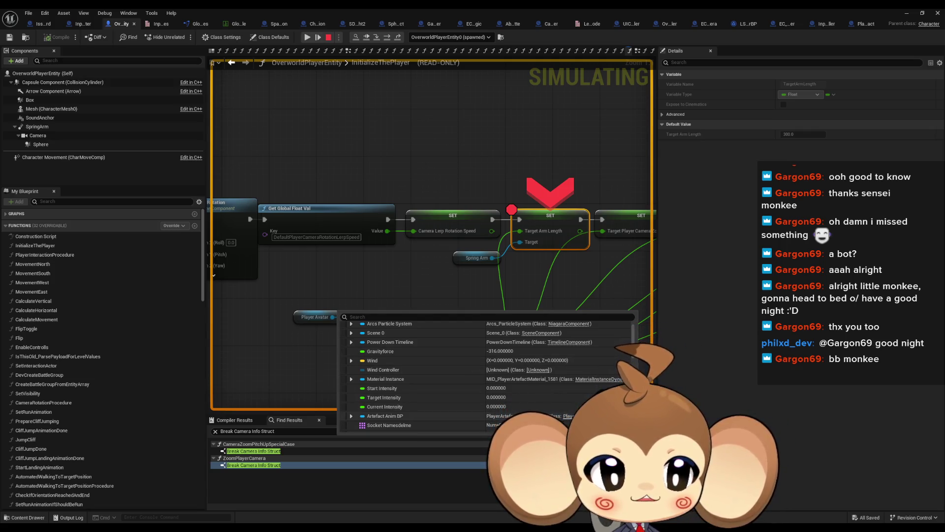
pyautogui.scroll(-5, 487, 374)
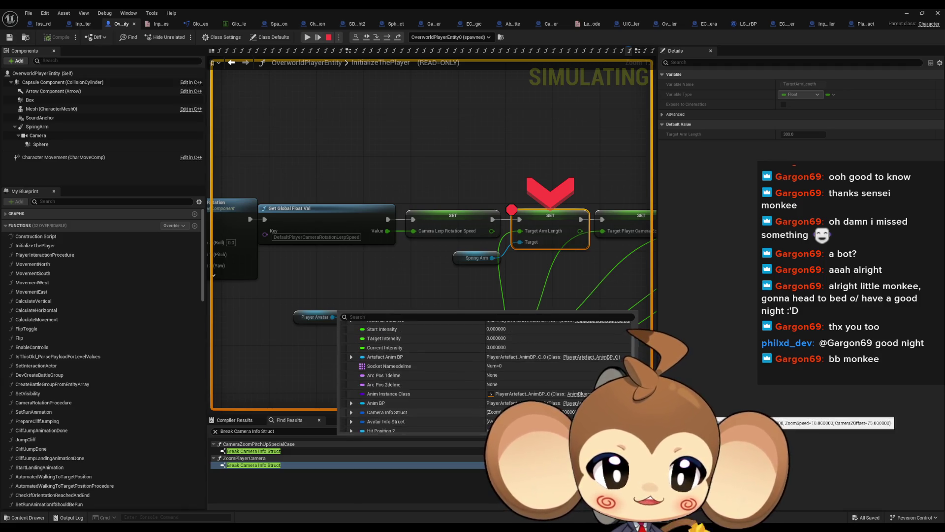
pyautogui.scroll(-10, 487, 374)
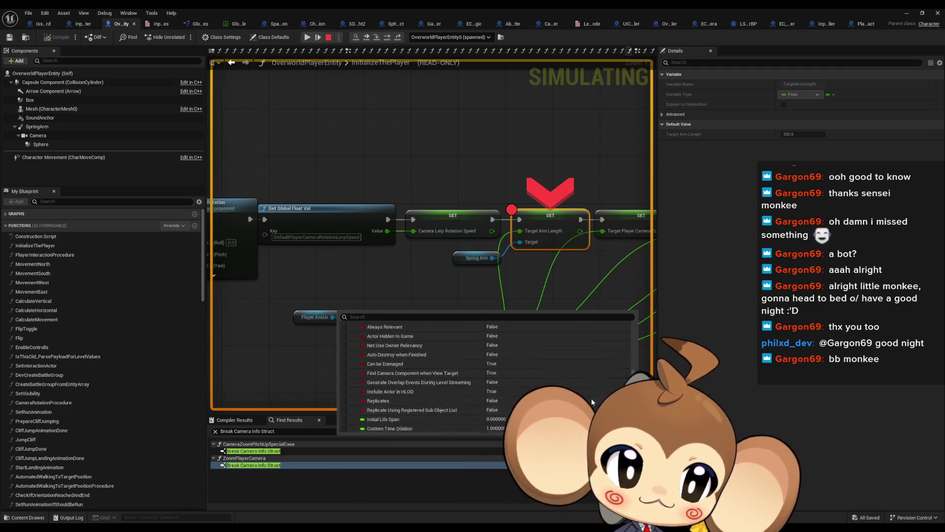
pyautogui.scroll(15, 592, 398)
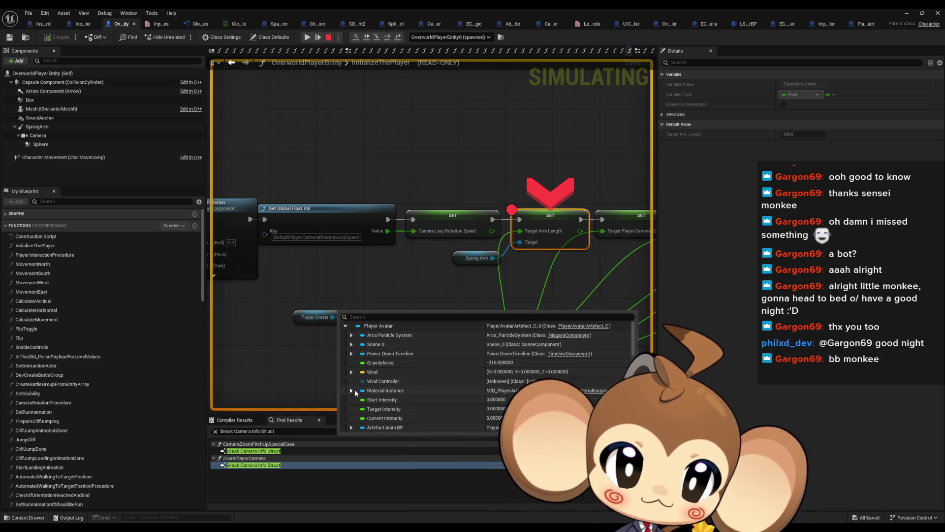
pyautogui.scroll(-2, 362, 393)
pyautogui.scroll(2, 378, 384)
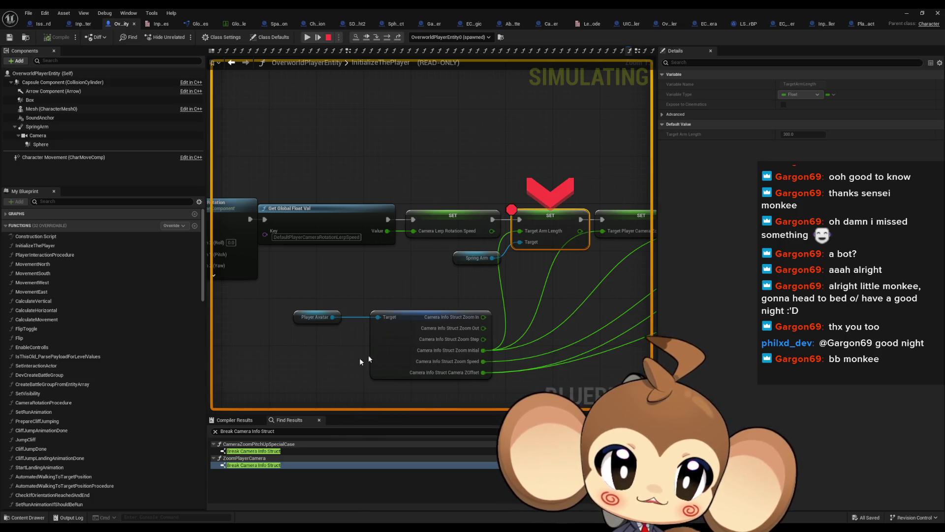
# Check Zoom Initial reads 750, step over the breakpoint, and resume the game in the level
pyautogui.moveTo(388, 318)
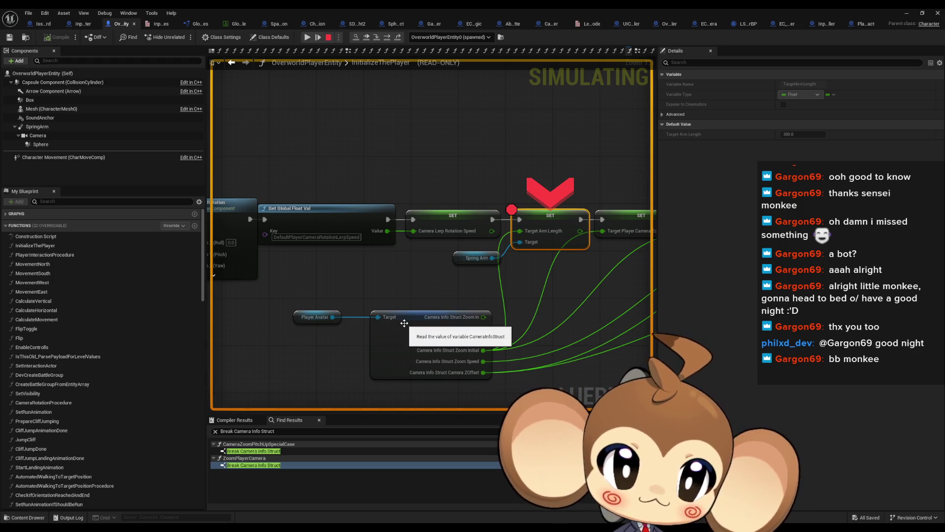
pyautogui.click(404, 323)
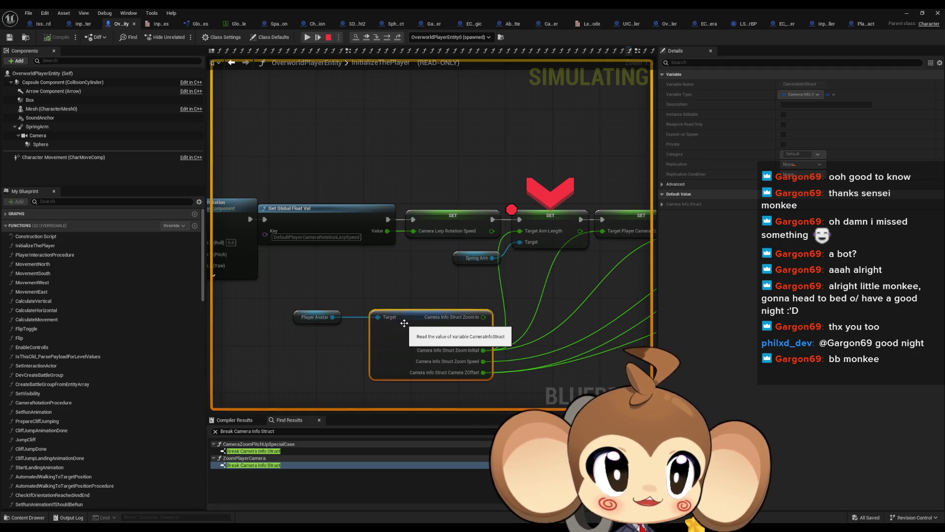
pyautogui.moveTo(472, 356)
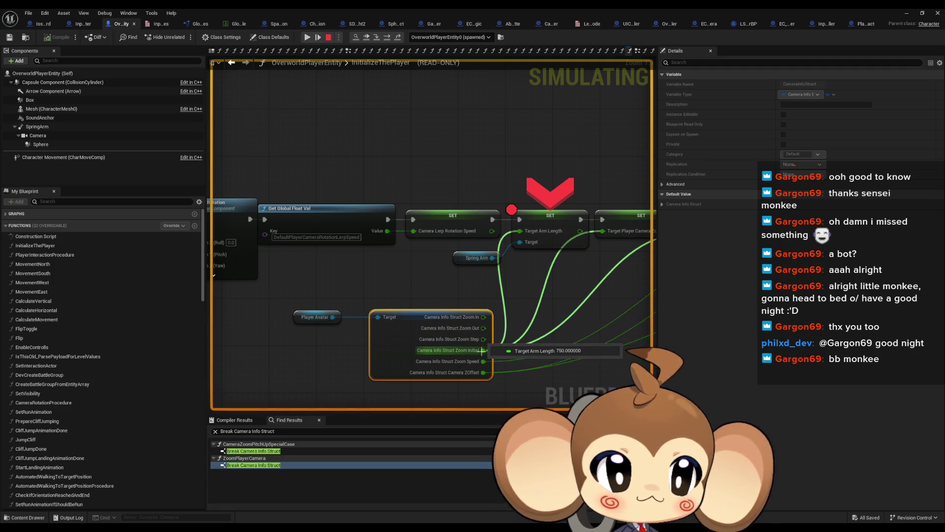
pyautogui.click(386, 37)
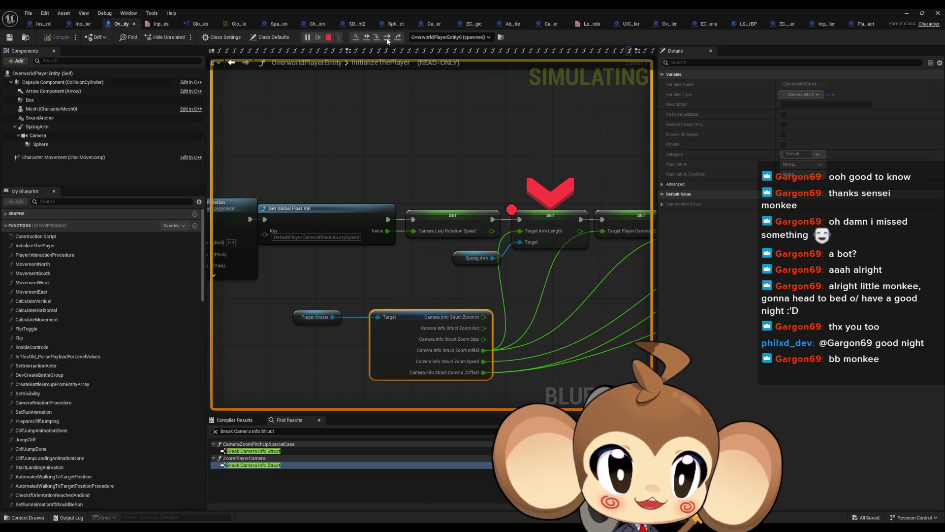
pyautogui.moveTo(338, 238)
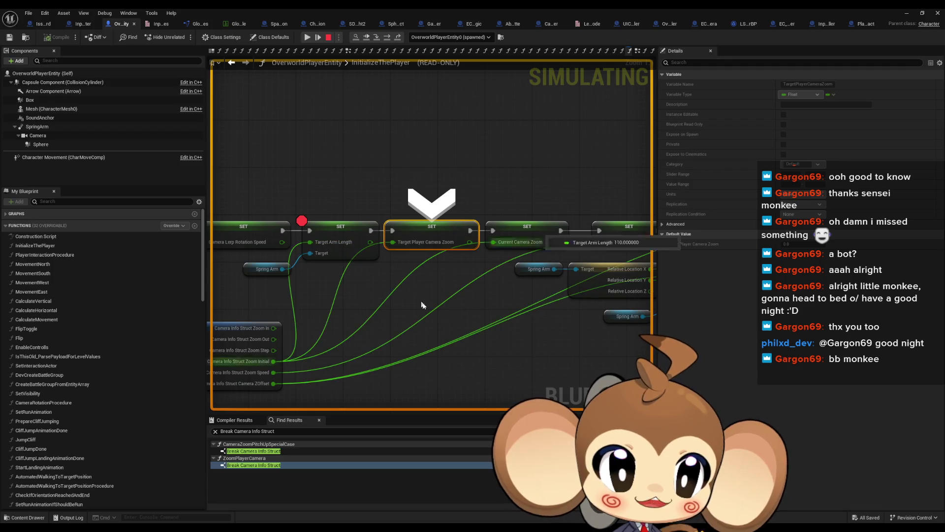
pyautogui.click(909, 13)
pyautogui.click(183, 38)
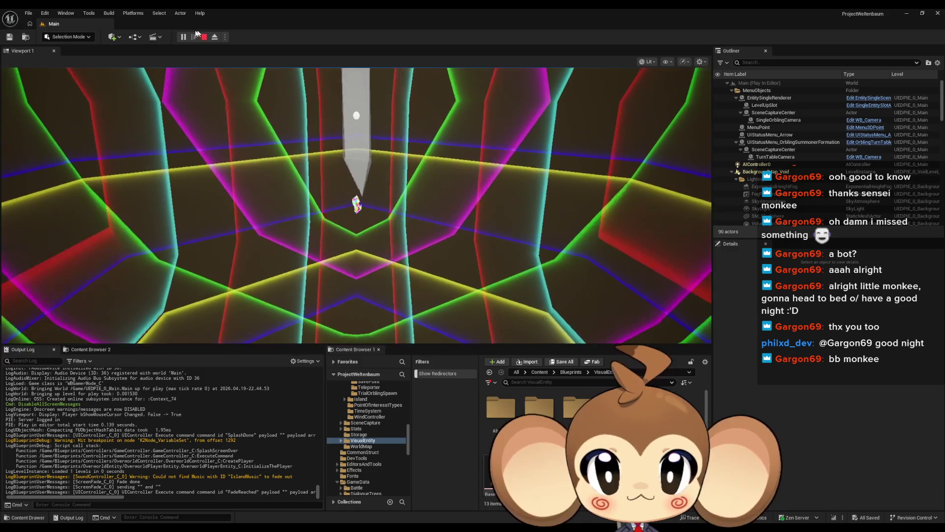
# Open Tools > Debug > Blueprint Debugger, pick OverworldPlayerEntity, and expand the OverworldPlayerEntity0 instance
pyautogui.click(88, 12)
pyautogui.moveTo(104, 199)
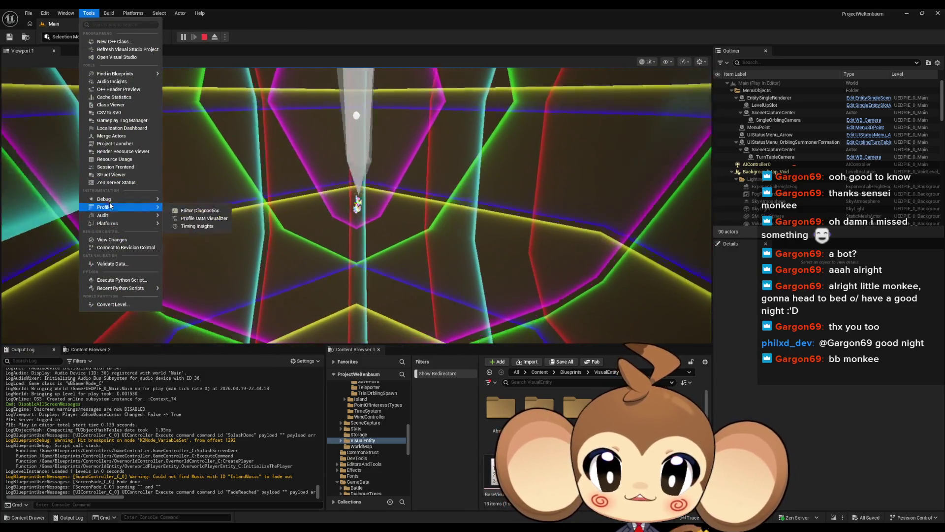
pyautogui.click(197, 214)
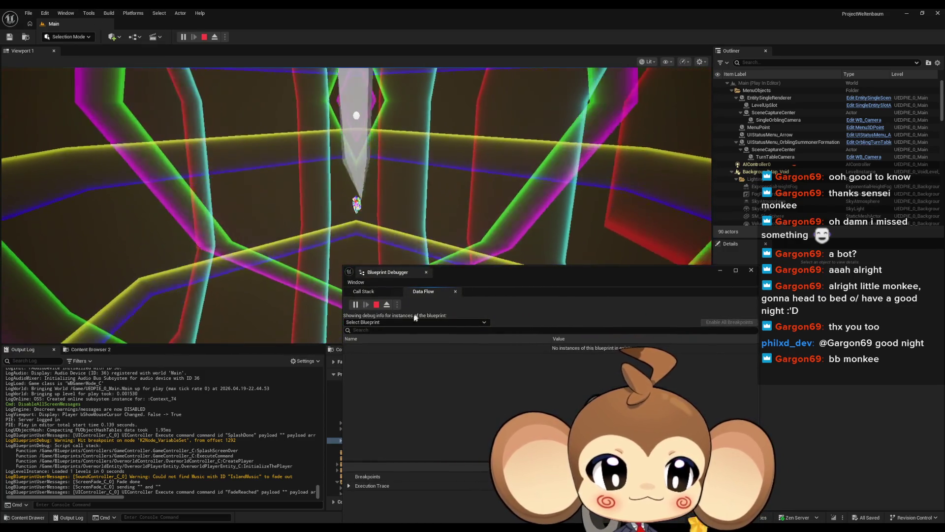
pyautogui.click(400, 324)
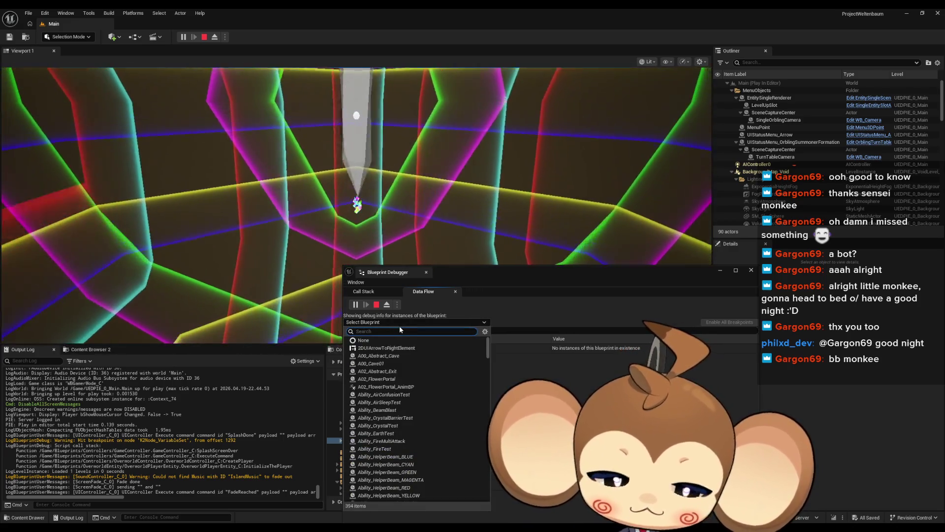
pyautogui.write('player over')
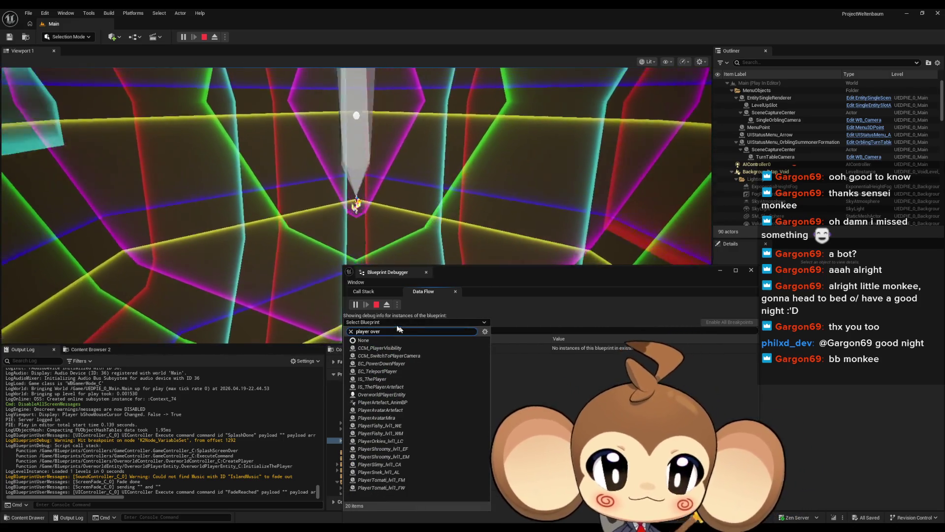
pyautogui.click(393, 348)
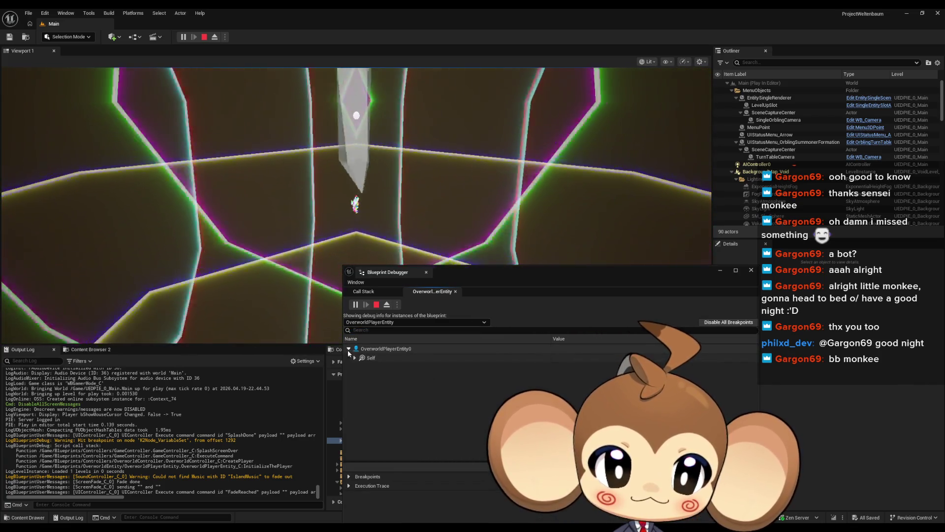
pyautogui.click(349, 349)
# Switch the debugger from Camera to Spring Arm properties and watch Target Arm Length
pyautogui.click(361, 385)
pyautogui.scroll(-5, 436, 394)
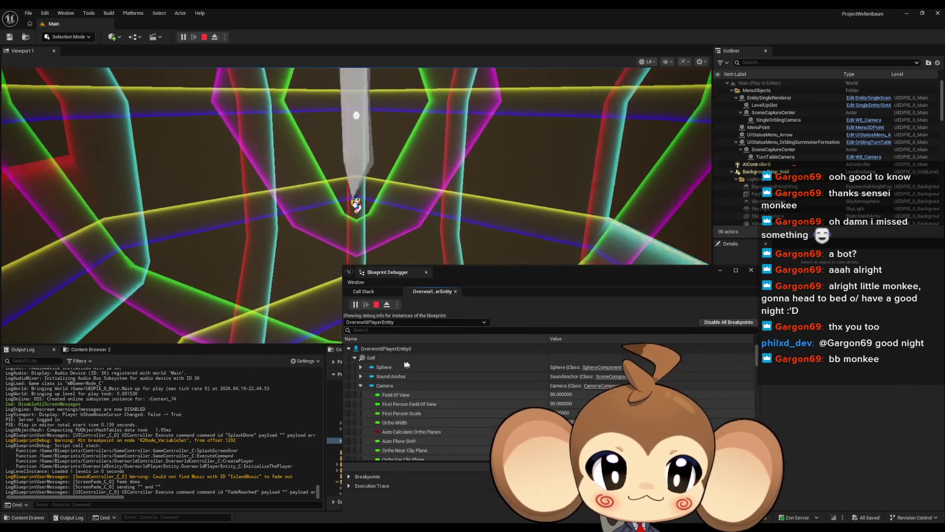
pyautogui.scroll(-3, 436, 392)
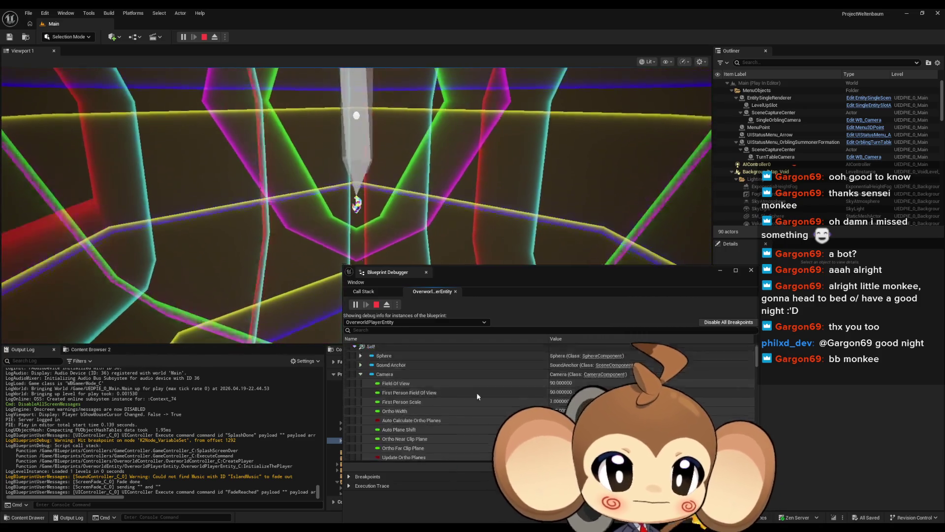
pyautogui.scroll(8, 443, 389)
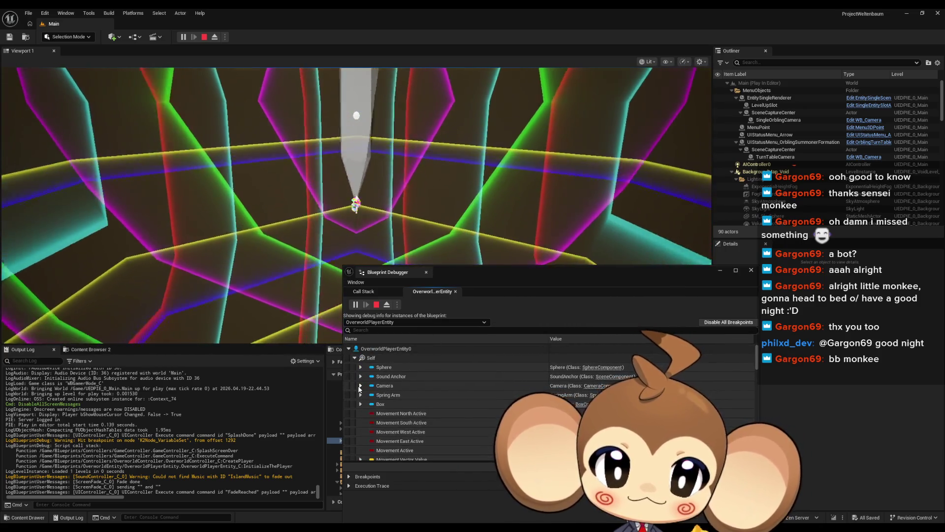
pyautogui.click(361, 386)
pyautogui.click(360, 395)
pyautogui.scroll(-1, 428, 386)
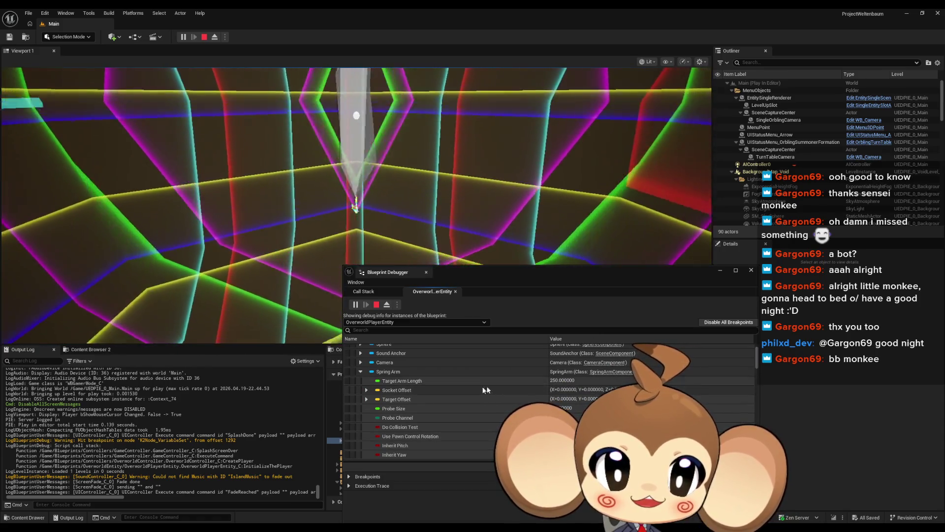
pyautogui.click(558, 382)
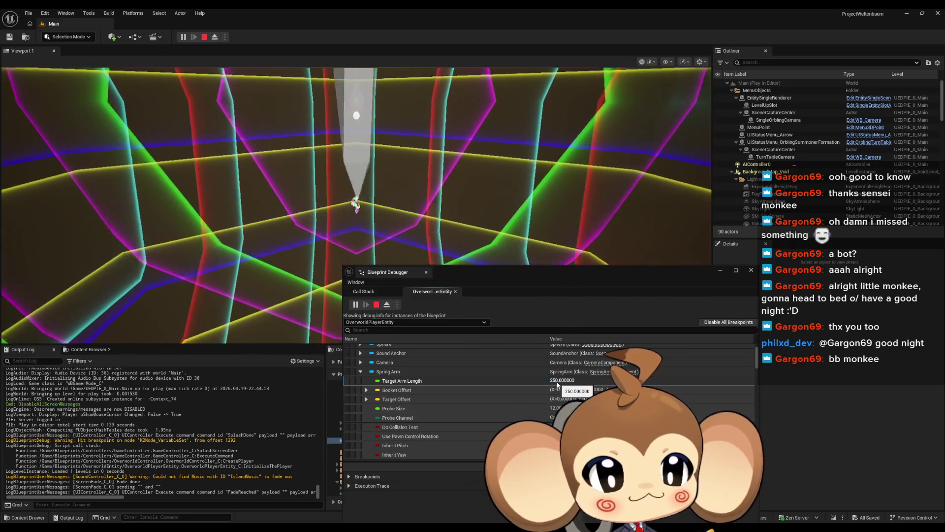
# Zoom the camera with the mouse wheel, orbit around the player, then stop the play session
pyautogui.scroll(3, 380, 179)
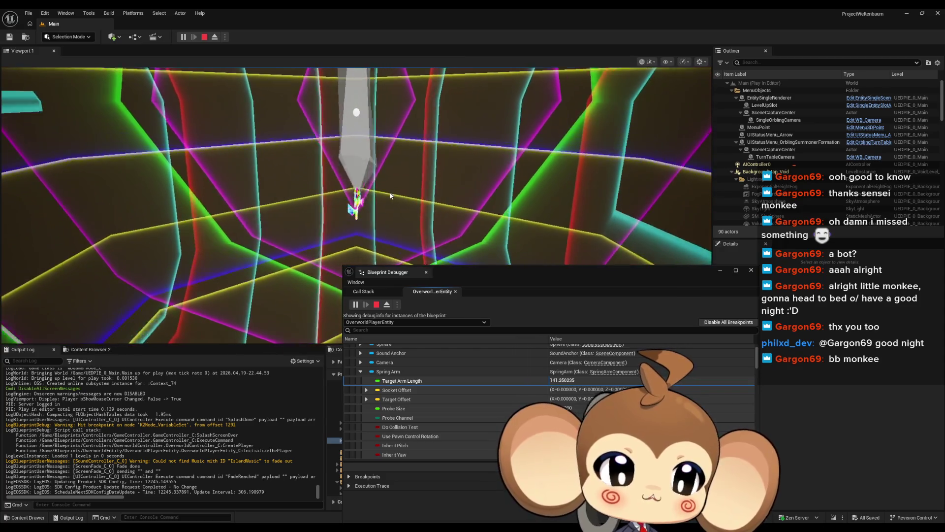
pyautogui.scroll(3, 390, 192)
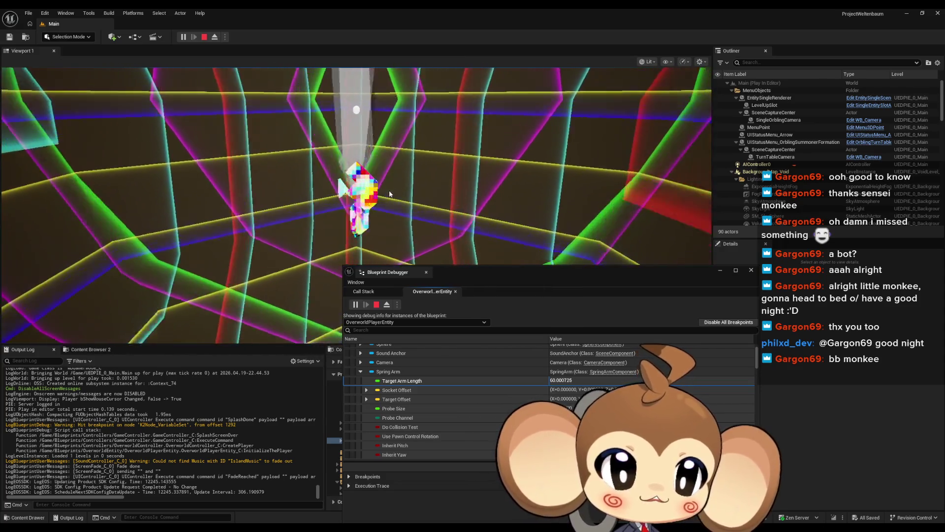
pyautogui.scroll(-2, 389, 193)
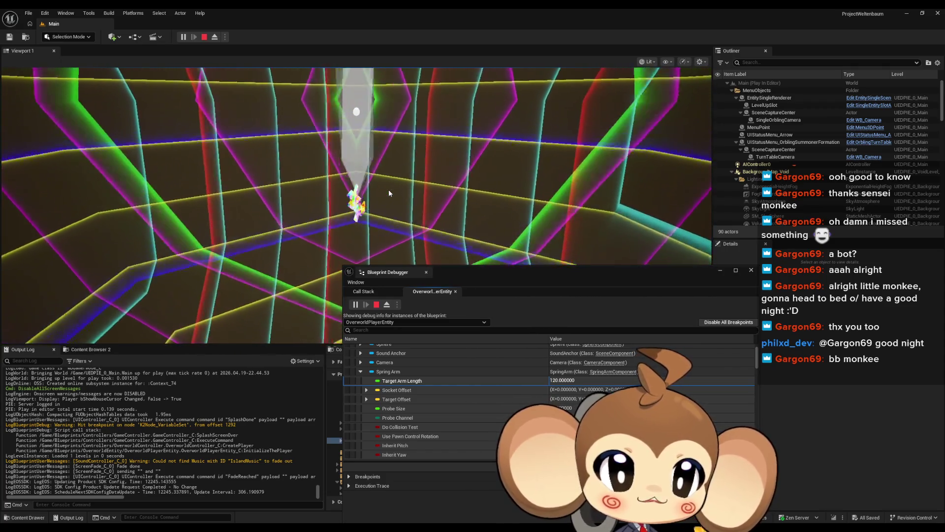
pyautogui.moveTo(388, 190); pyautogui.dragTo(429, 225)
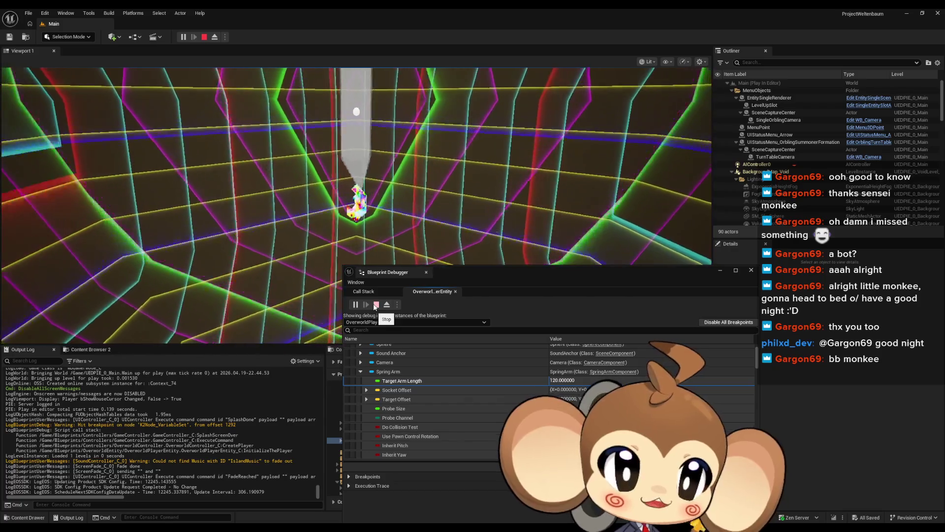
pyautogui.click(376, 305)
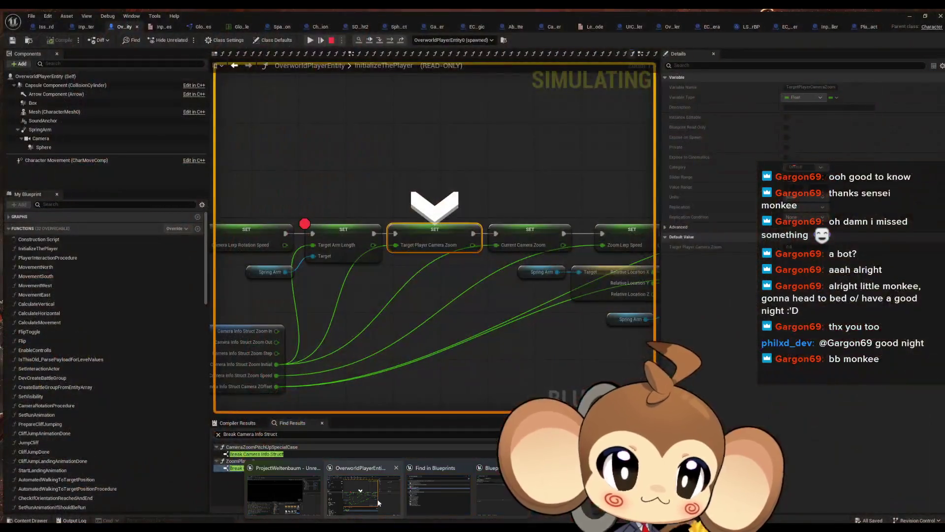
# Remove the breakpoint from the SET Target Arm Length node and search for TargetArmLength references
pyautogui.rightClick(391, 222)
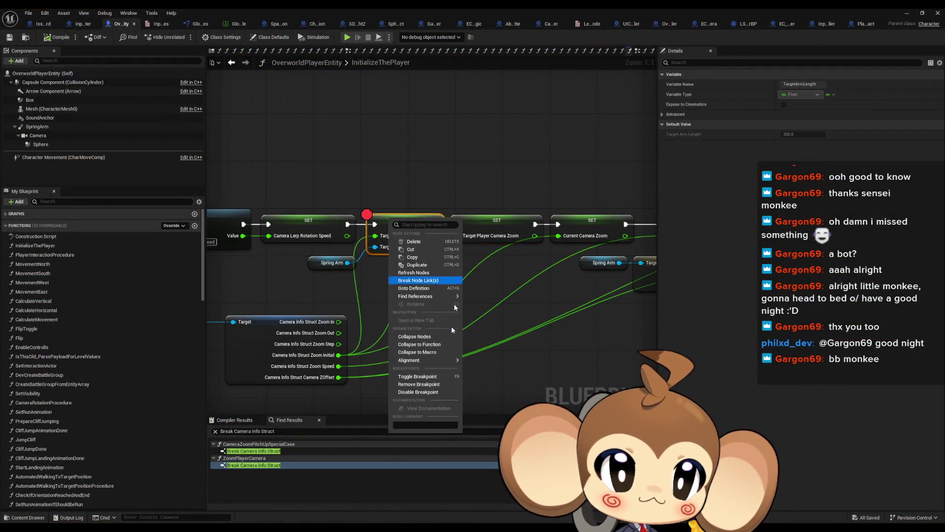
pyautogui.click(420, 385)
pyautogui.rightClick(401, 226)
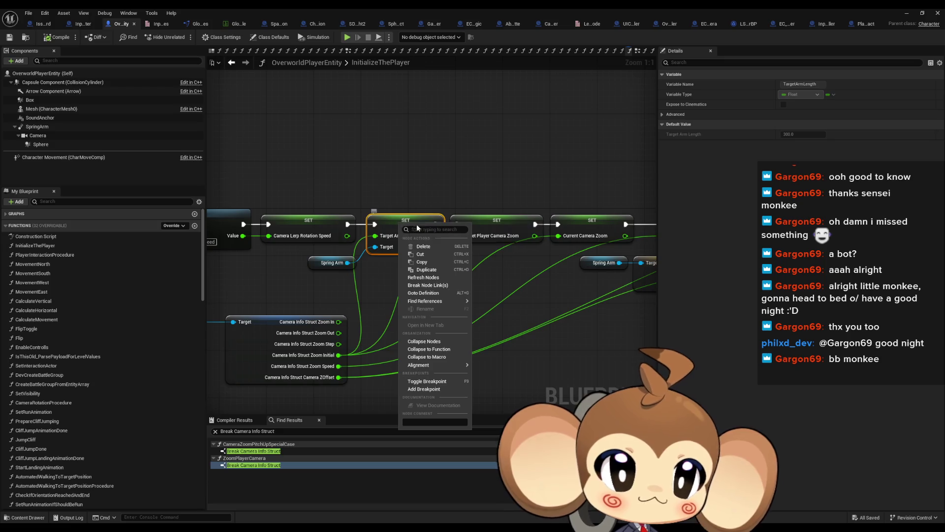
pyautogui.moveTo(429, 300)
pyautogui.click(492, 328)
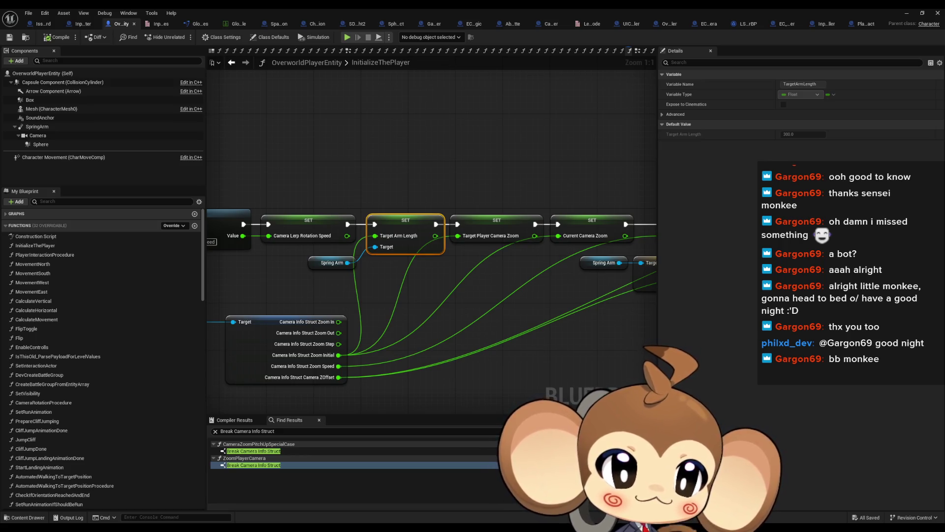
# Collapse the OrbitCameraSocket, CaveInteriorExitCreator and IslandEditorWidget results, then open the SpawnPointCameraSetter reference
pyautogui.moveTo(353, 198); pyautogui.dragTo(473, 199)
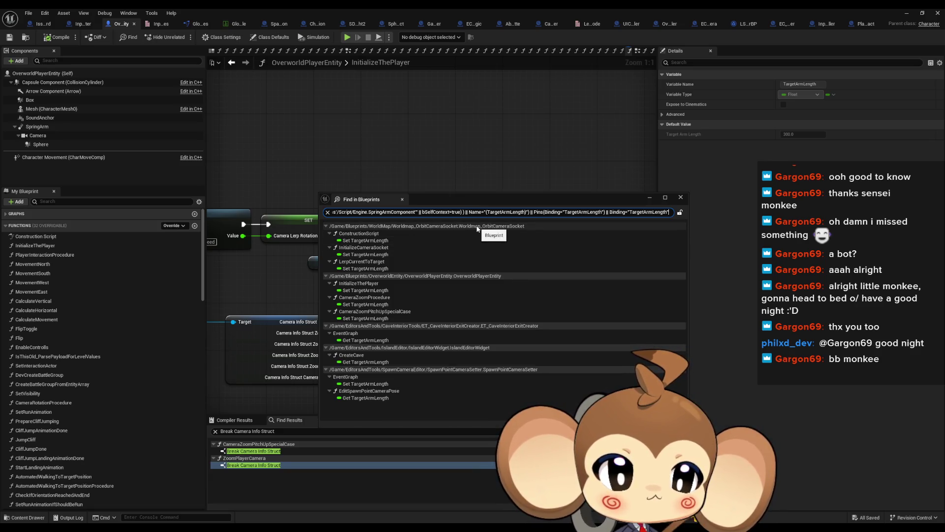
pyautogui.click(325, 226)
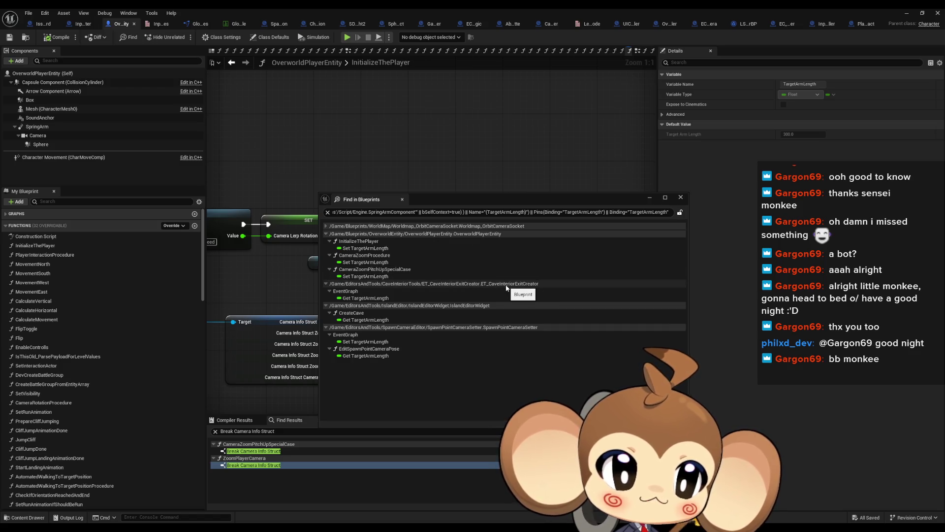
pyautogui.click(326, 285)
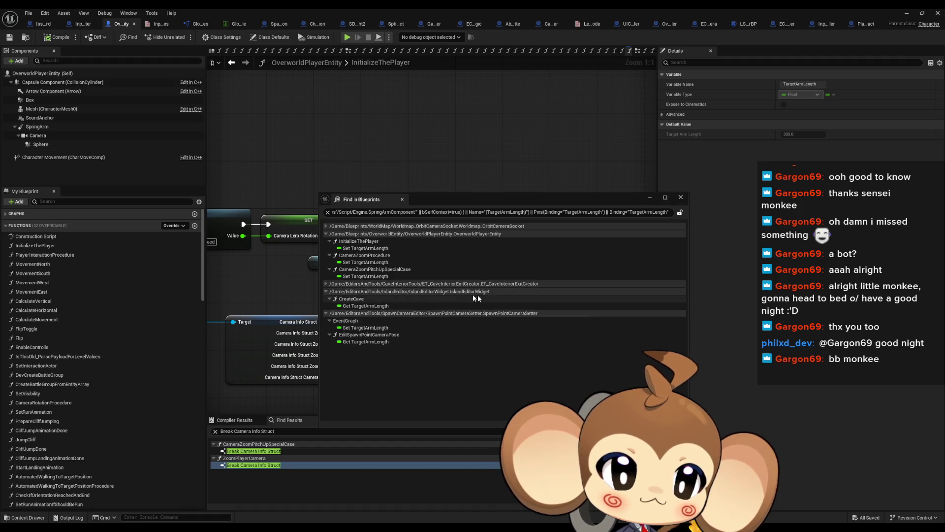
pyautogui.click(326, 291)
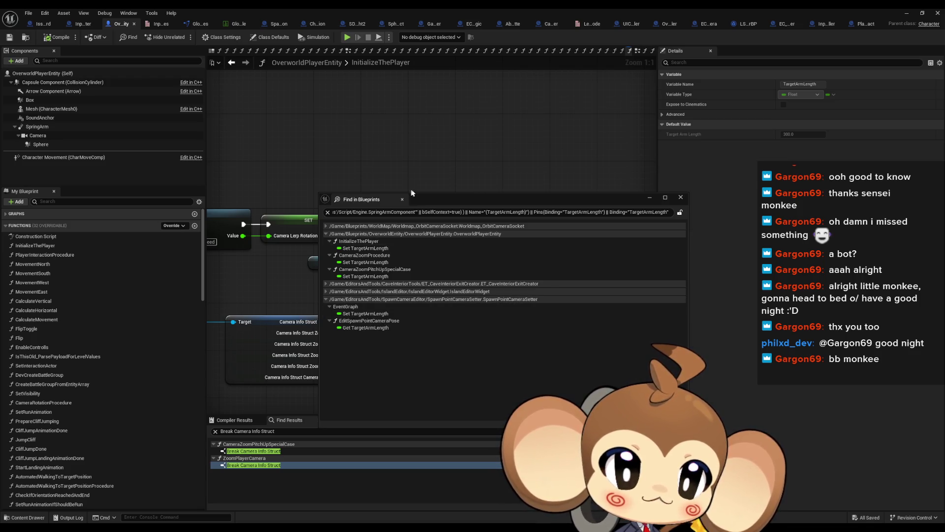
pyautogui.doubleClick(365, 249)
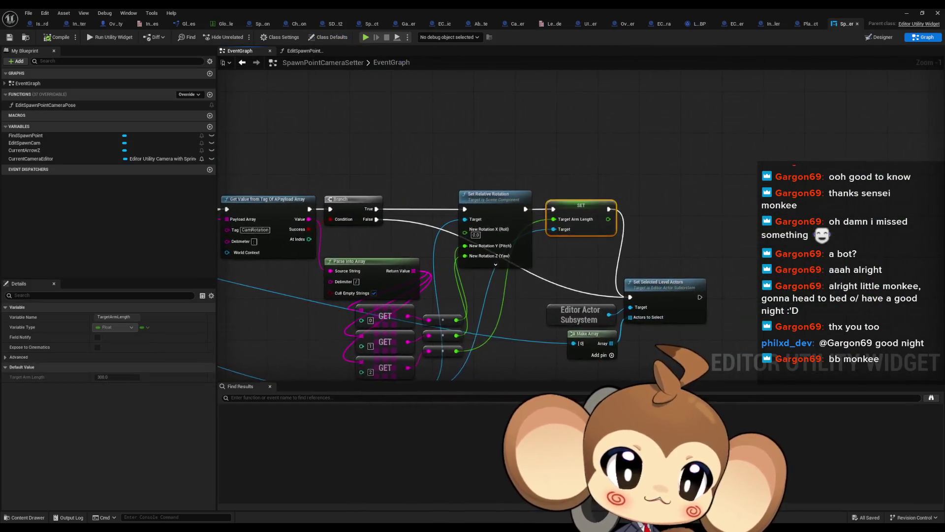
# Look over the Set Relative Rotation nodes in SpawnPointCameraSetter, then return to OverworldPlayerEntity
pyautogui.moveTo(628, 113)
pyautogui.mouseDown()
pyautogui.moveTo(638, 55)
pyautogui.moveTo(643, 234)
pyautogui.mouseUp()
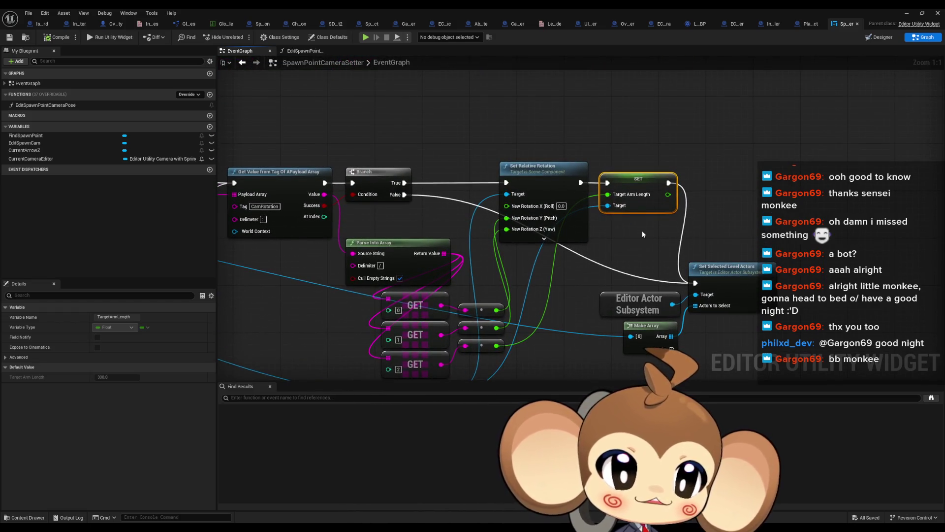
pyautogui.scroll(-5, 642, 234)
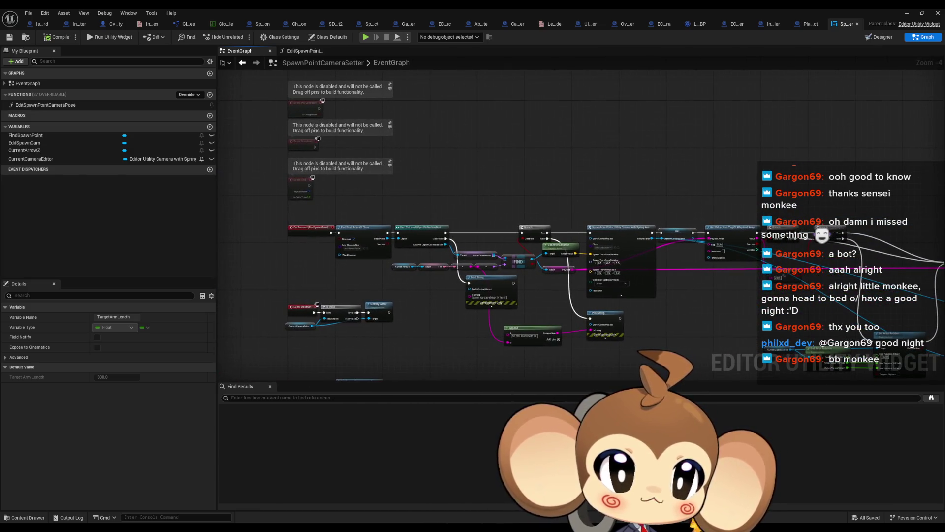
pyautogui.moveTo(938, 300)
pyautogui.mouseDown()
pyautogui.moveTo(695, 219)
pyautogui.moveTo(558, 222)
pyautogui.mouseUp()
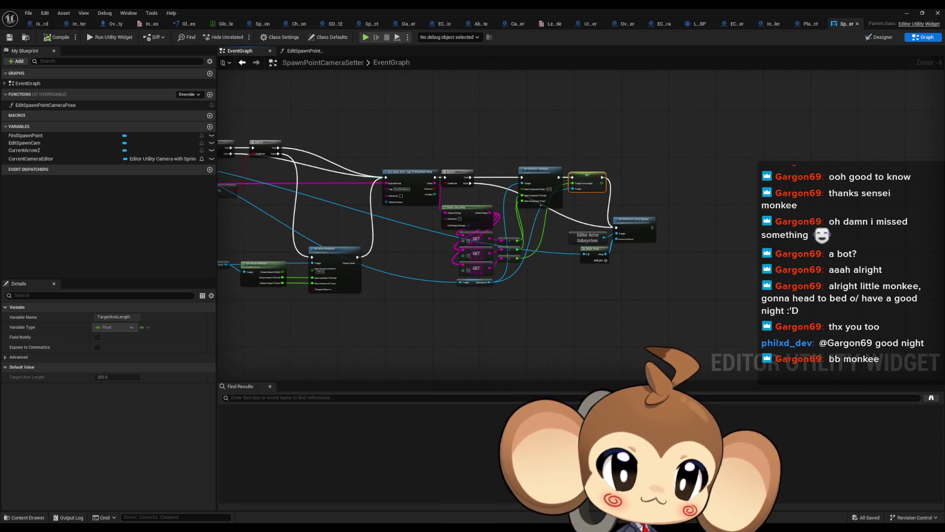
pyautogui.click(115, 24)
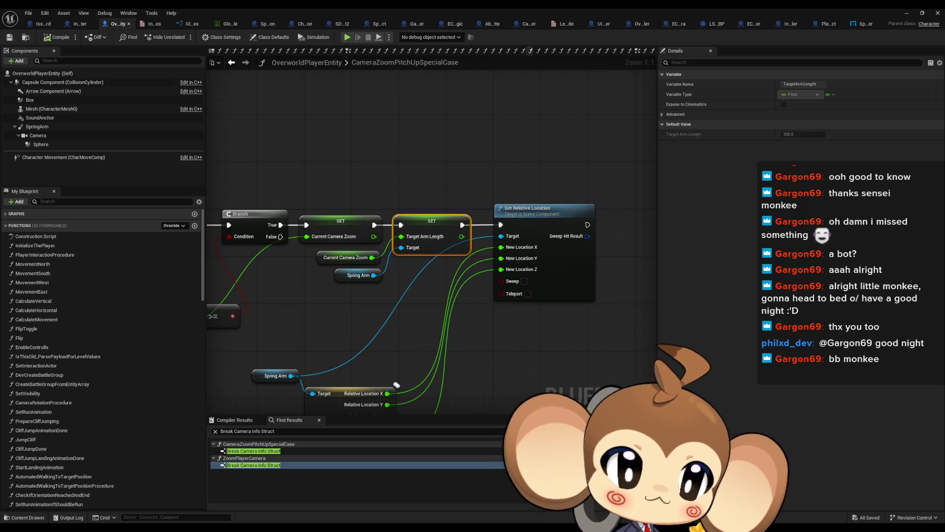
# Step back through the CameraZoomProcedure and InitializeThePlayer graphs to review them
pyautogui.hotkey('alt', 'Left')
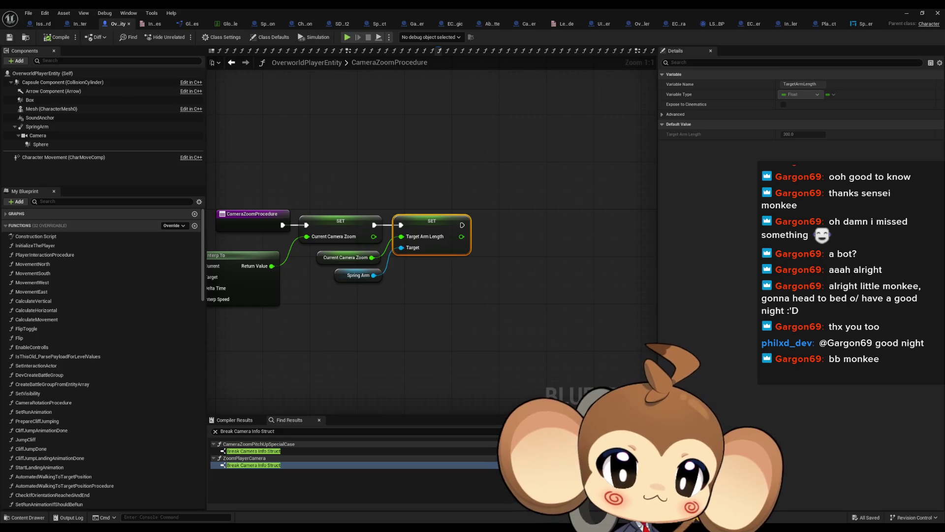
pyautogui.hotkey('alt', 'Left')
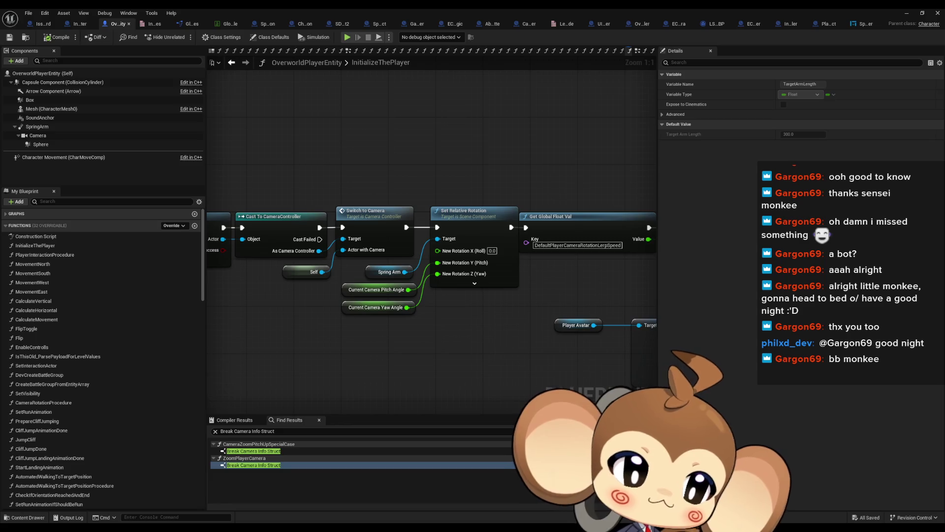
pyautogui.scroll(-5, 656, 286)
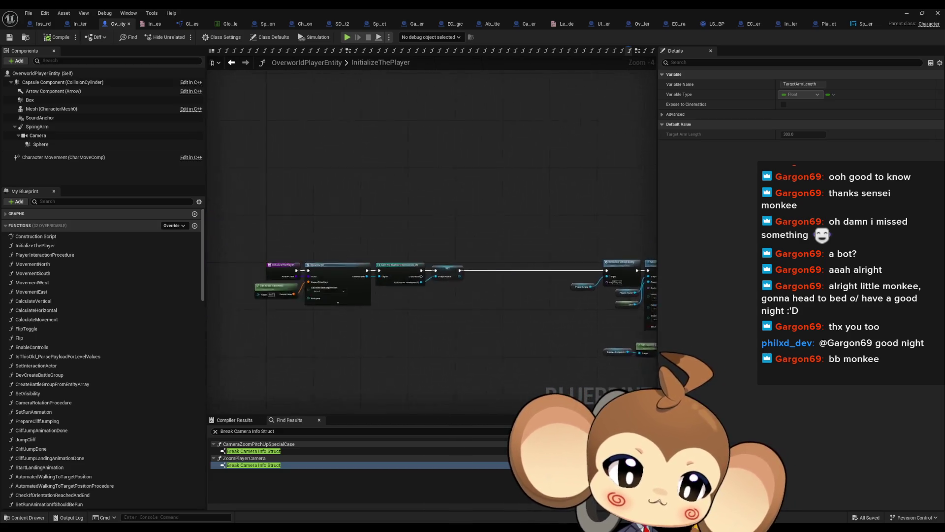
pyautogui.scroll(5, 375, 289)
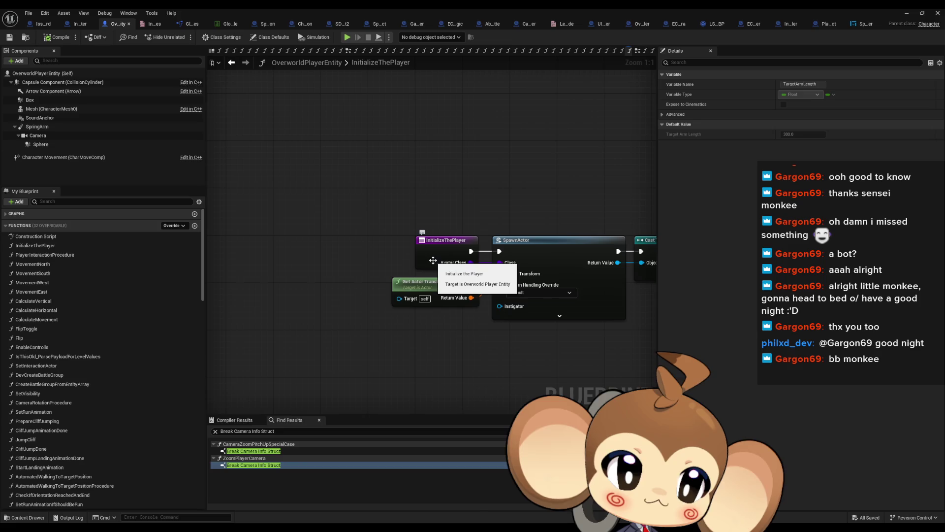
pyautogui.scroll(-5, 433, 262)
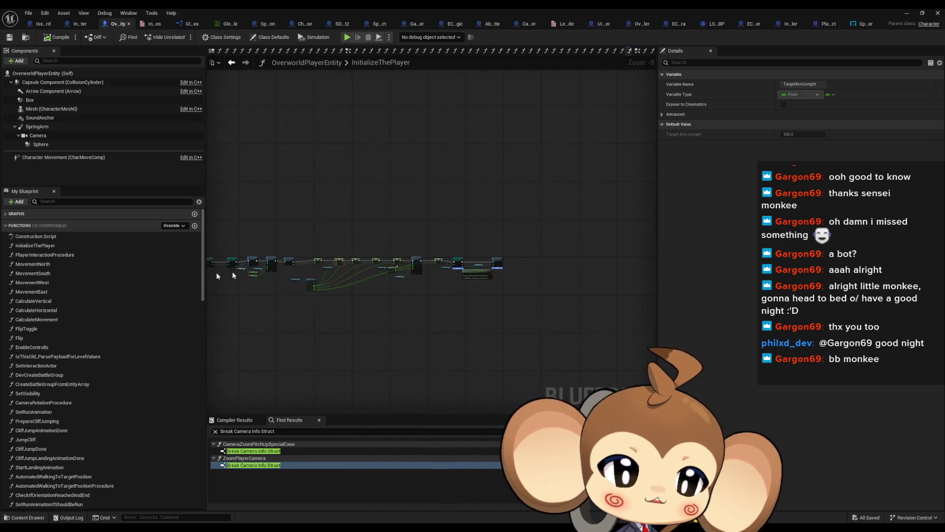
pyautogui.scroll(3, 295, 282)
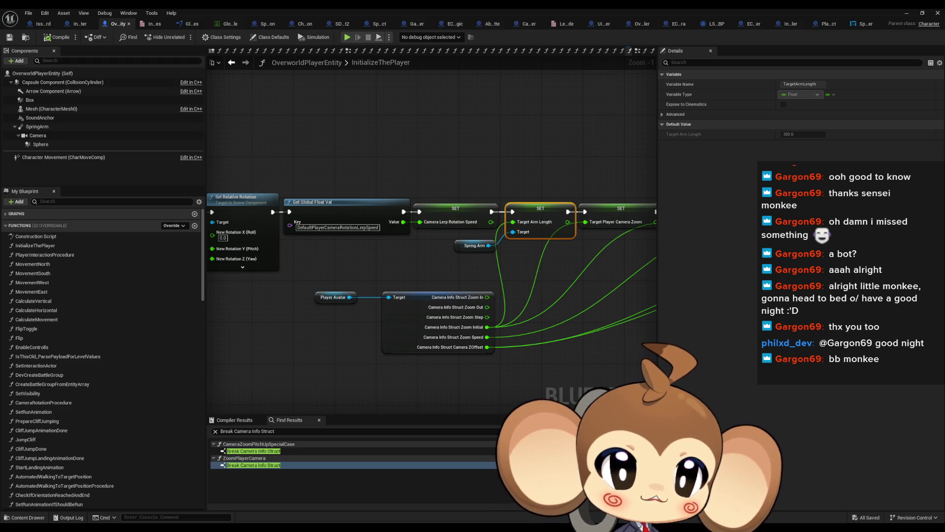
# Check CameraZoomProcedure's FInterp To inputs and CameraZoomPitchUpSpecialCase, then minimize the Blueprint editor
pyautogui.hotkey('alt', 'Left')
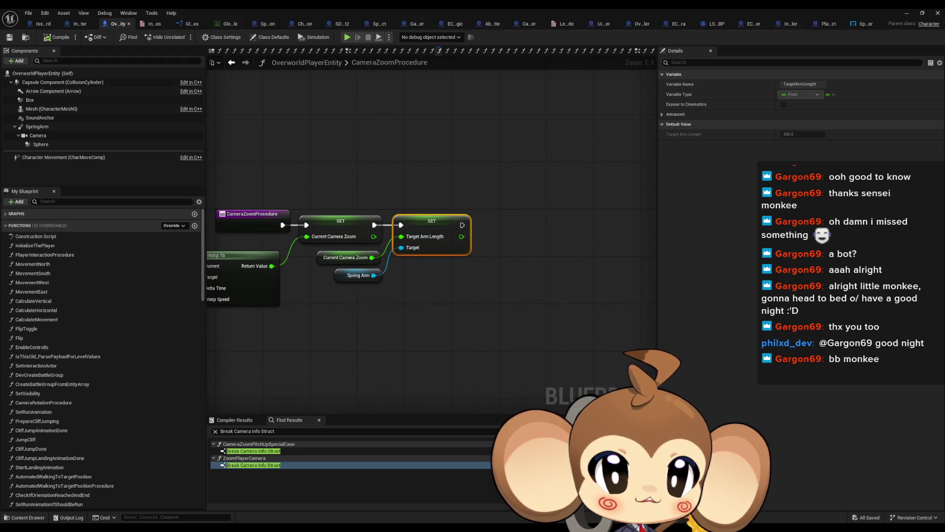
pyautogui.moveTo(463, 311); pyautogui.dragTo(580, 320)
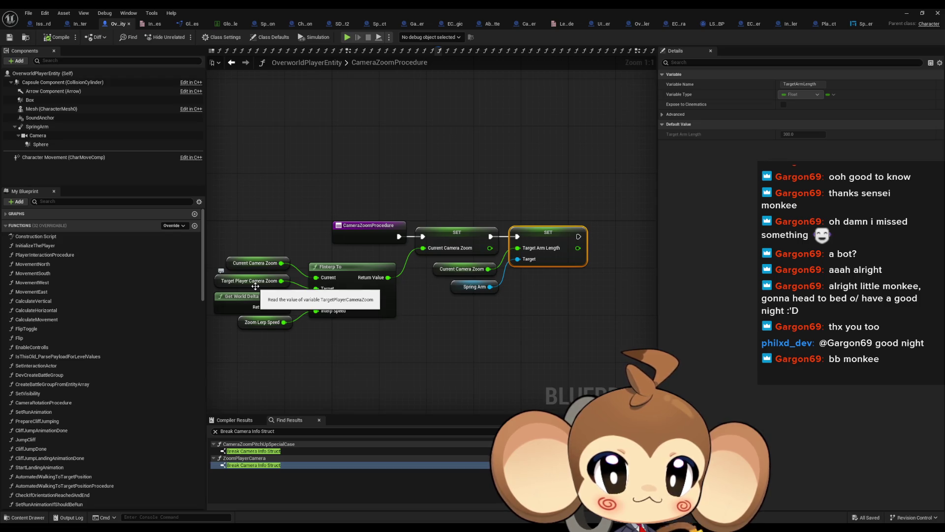
pyautogui.hotkey('alt', 'Left')
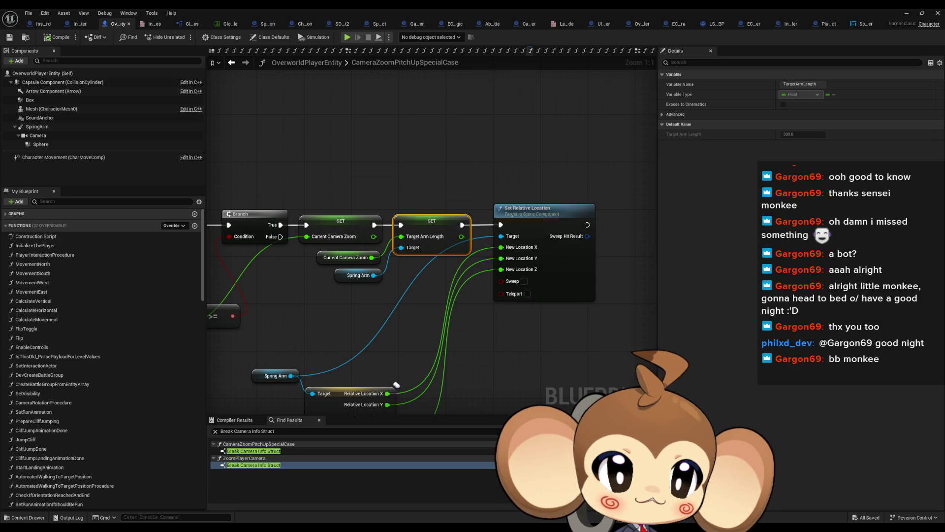
pyautogui.click(905, 14)
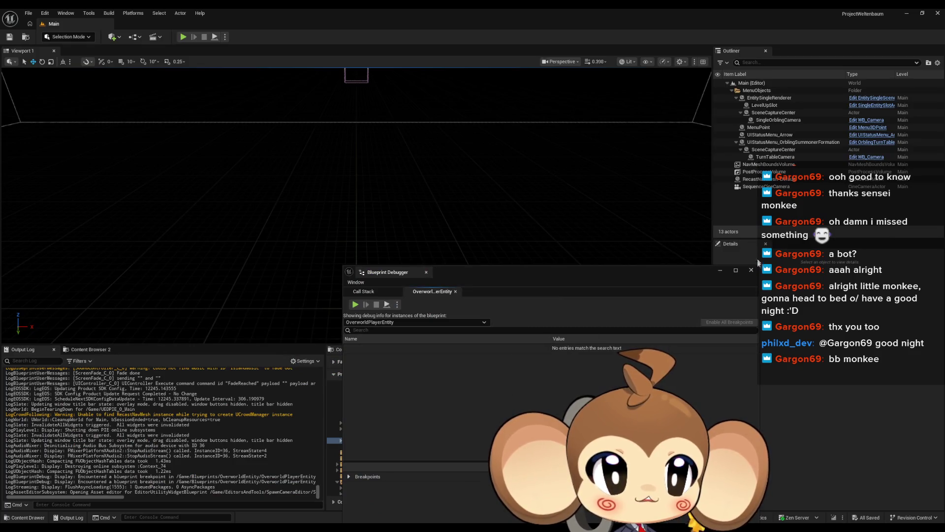
# Close the Blueprint Debugger and open the VoidLevel map from Content > Maps > Intro
pyautogui.click(751, 270)
pyautogui.click(539, 372)
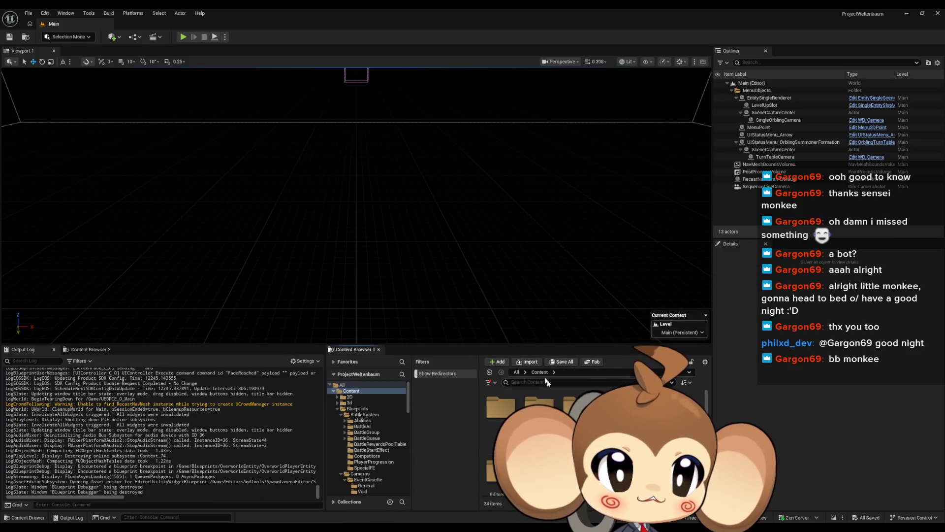
pyautogui.doubleClick(501, 406)
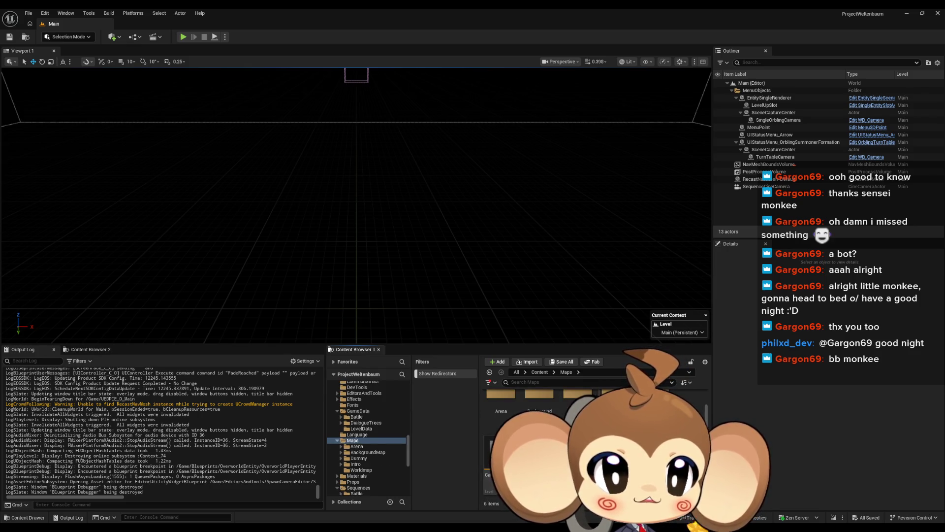
pyautogui.doubleClick(616, 399)
pyautogui.scroll(-1, 501, 443)
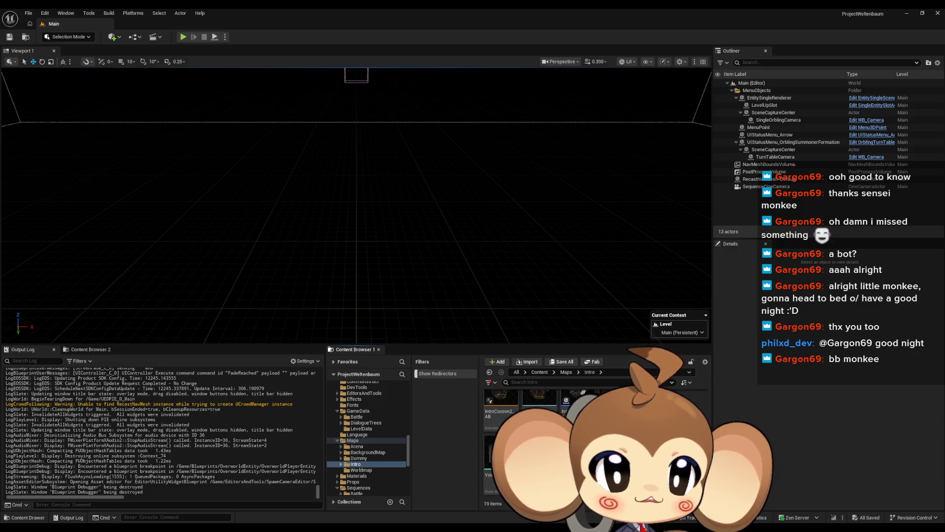
pyautogui.doubleClick(501, 456)
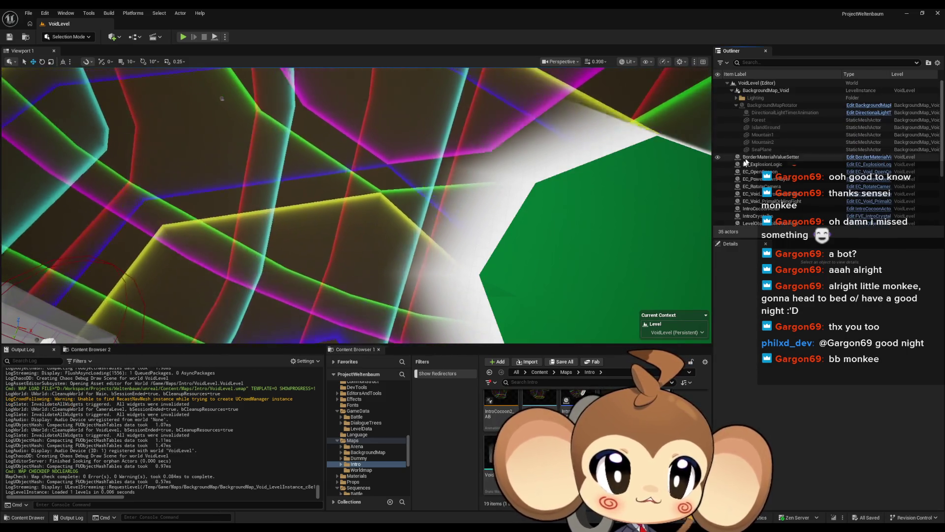
# Collapse the BackgroundMap_Void group in the Outliner and select the POI_Spawn actor
pyautogui.scroll(-5, 788, 148)
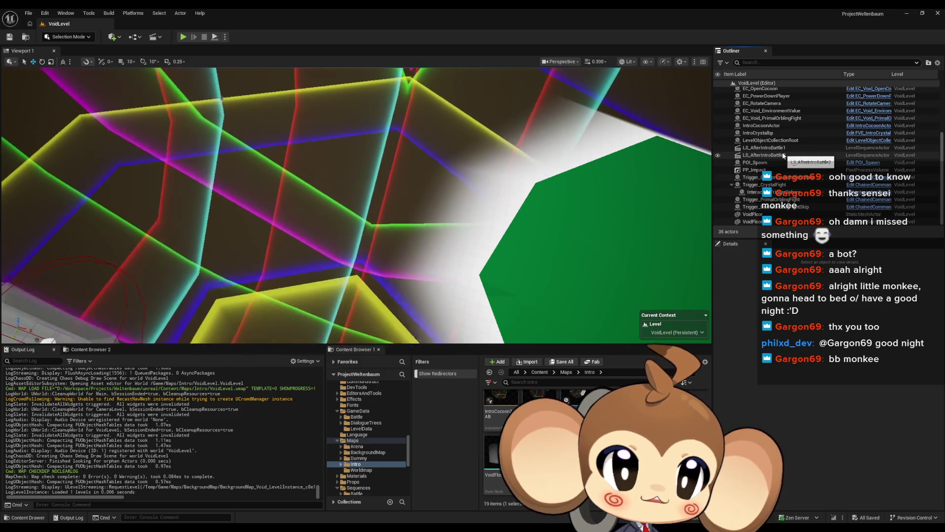
pyautogui.scroll(3, 787, 157)
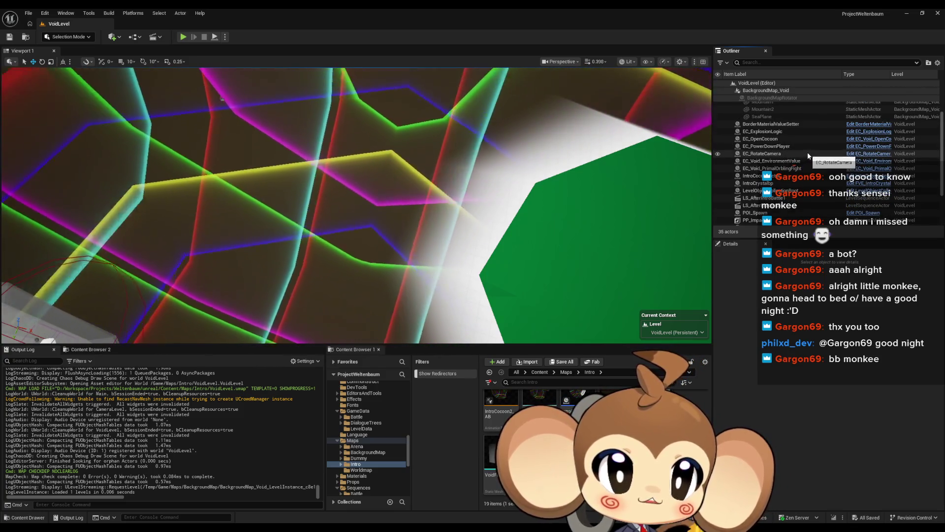
pyautogui.scroll(2, 808, 149)
pyautogui.click(732, 90)
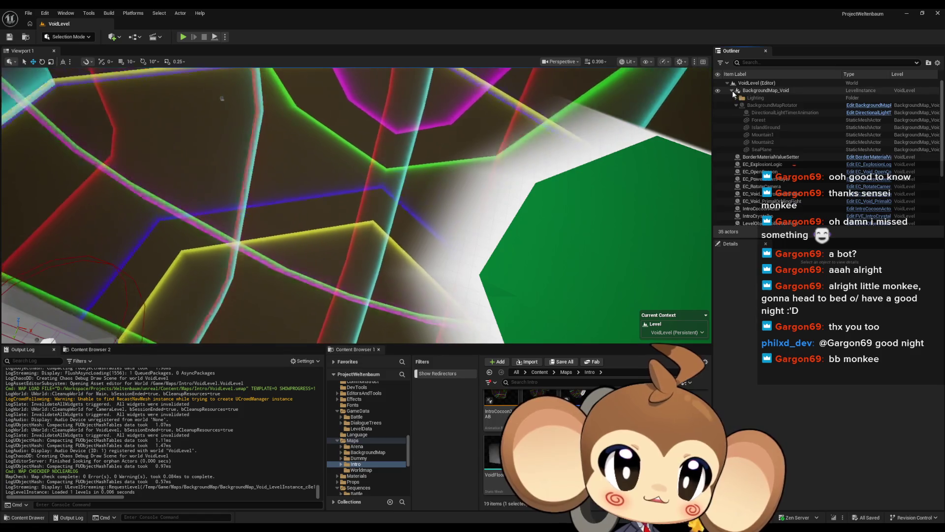
pyautogui.scroll(-1, 788, 146)
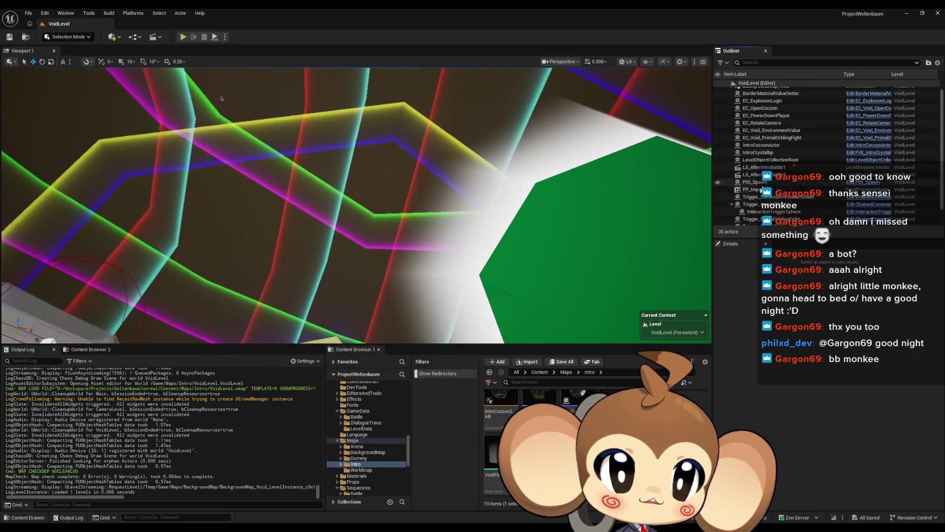
pyautogui.click(777, 182)
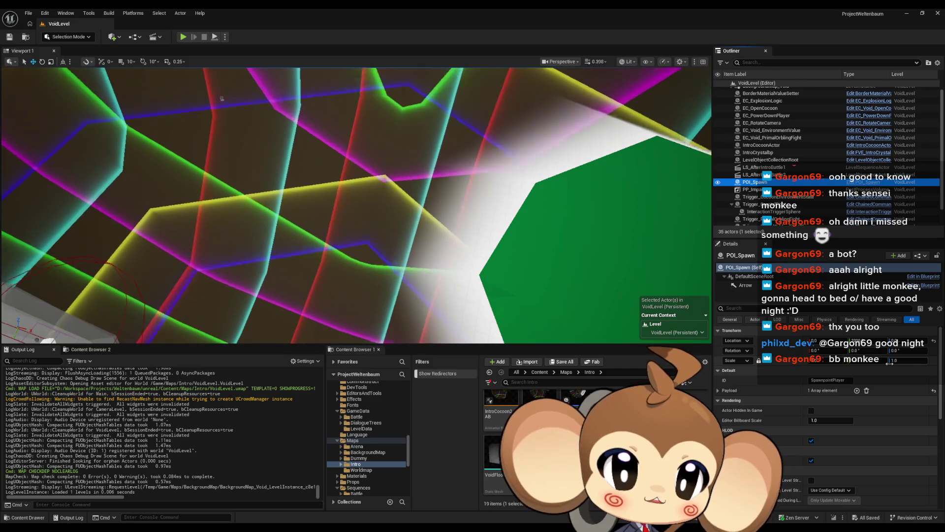
# Change POI_Spawn's CamRotation payload to -26.0/-90.0/110.0 and save VoidLevel
pyautogui.click(718, 391)
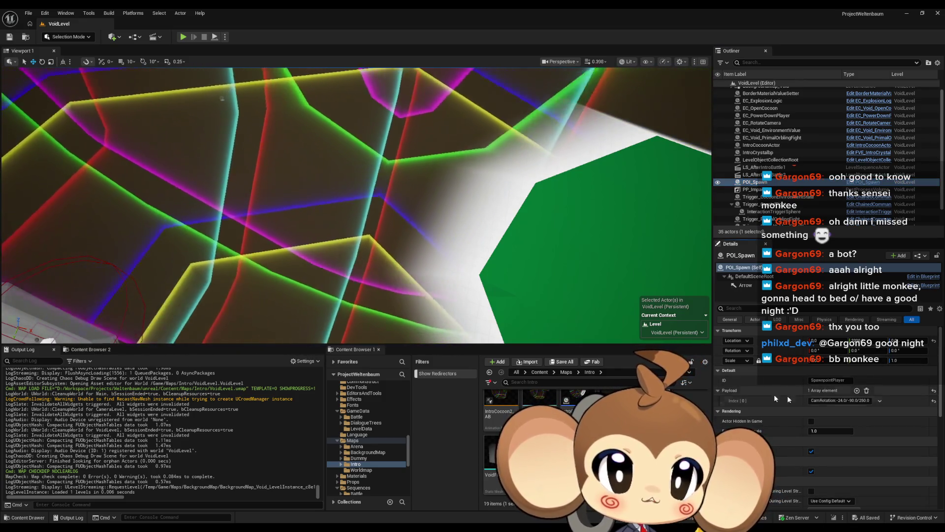
pyautogui.click(839, 401)
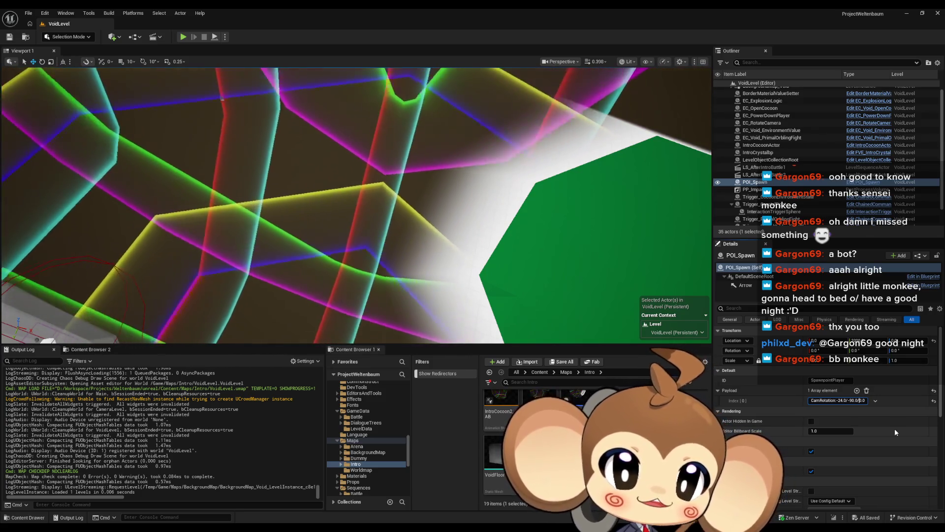
pyautogui.press('Delete')
pyautogui.press('Delete')
pyautogui.press('Delete')
pyautogui.write('110')
pyautogui.press('Return')
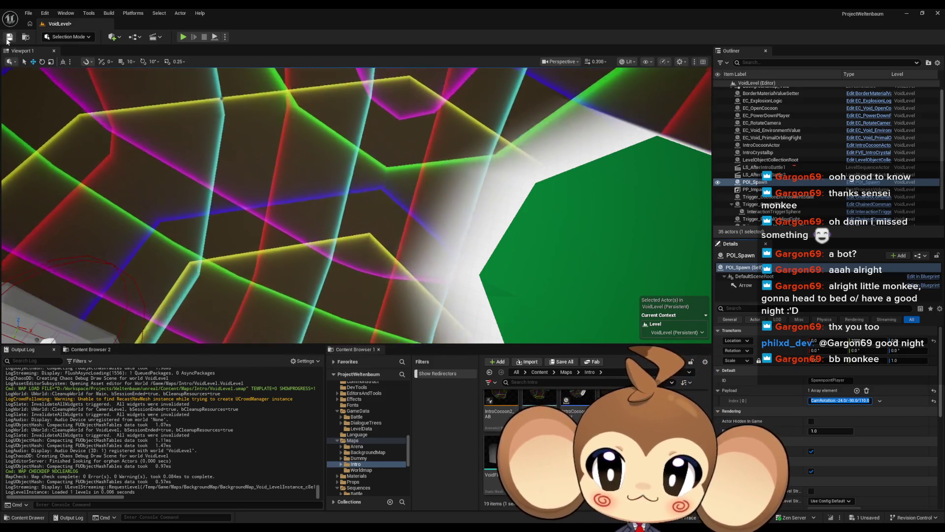
pyautogui.hotkey('ctrl', 's')
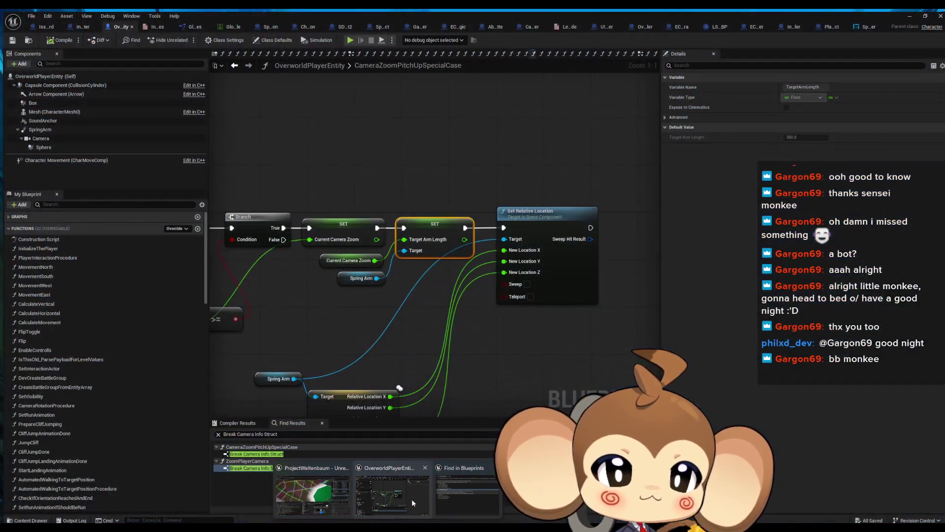
# Set ZoomStep to 10.0 in PlayerAvatarArtefact's Camera Info Struct defaults and save the blueprint
pyautogui.click(412, 498)
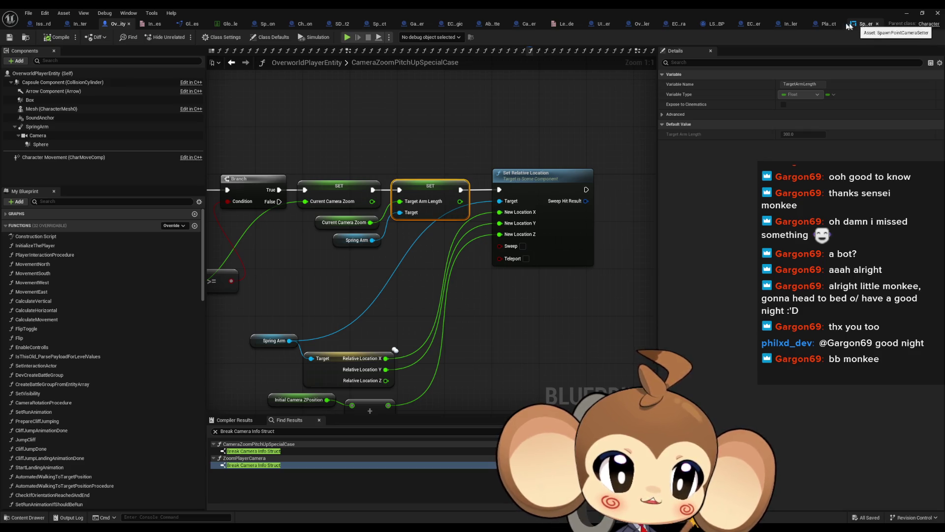
pyautogui.click(828, 24)
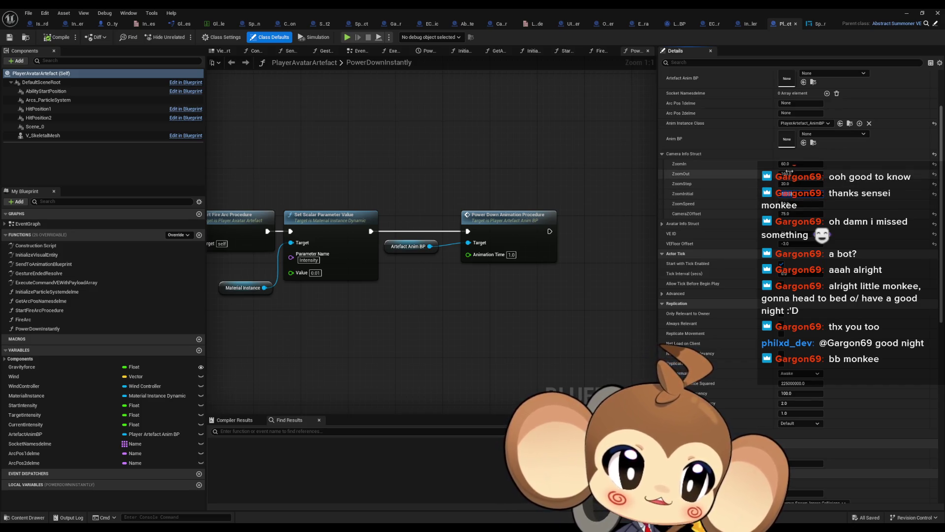
pyautogui.click(787, 174)
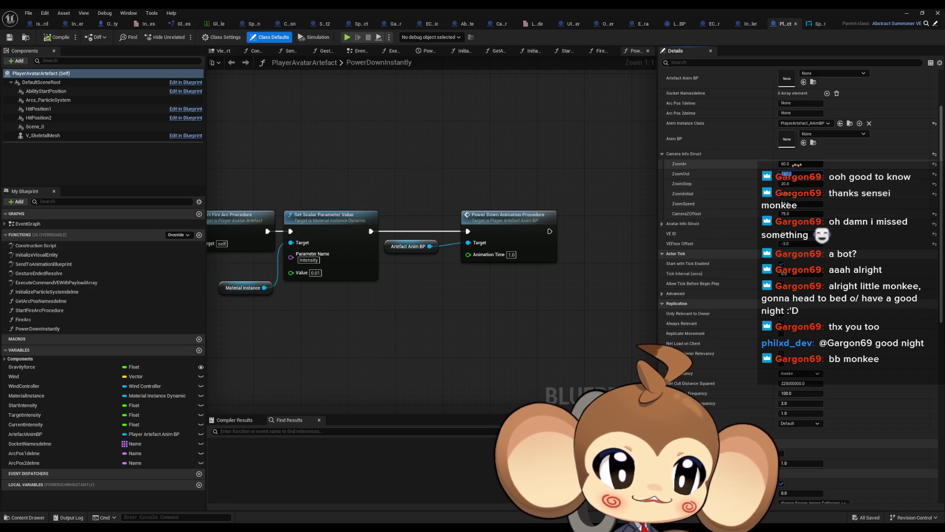
pyautogui.press('Tab')
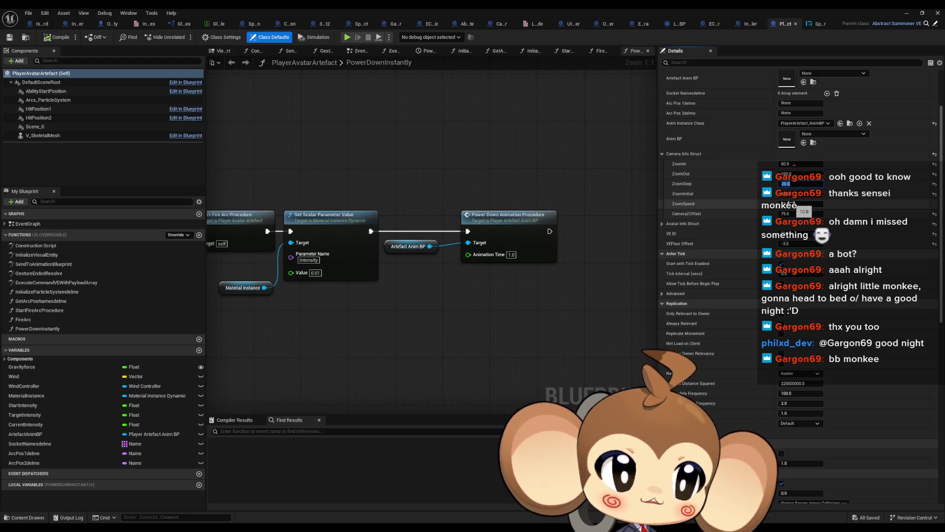
pyautogui.write('10')
pyautogui.press('Return')
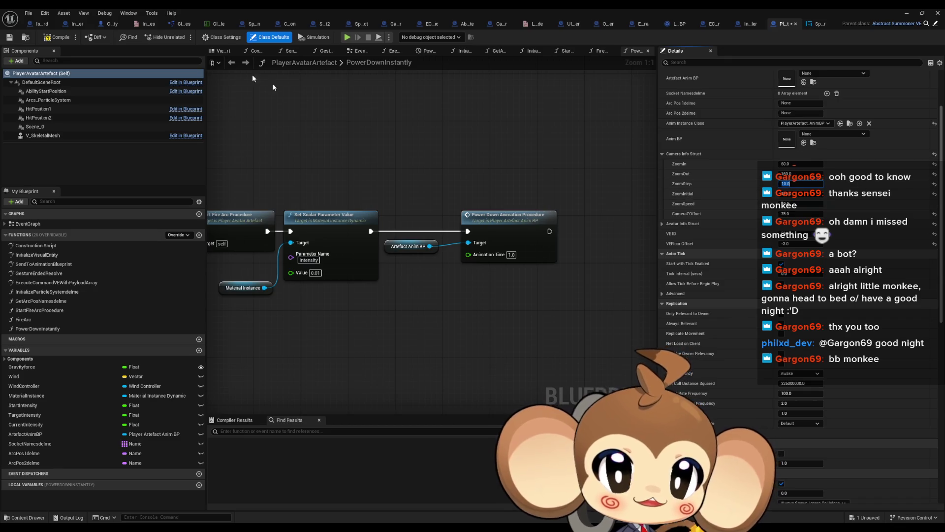
pyautogui.hotkey('ctrl', 's')
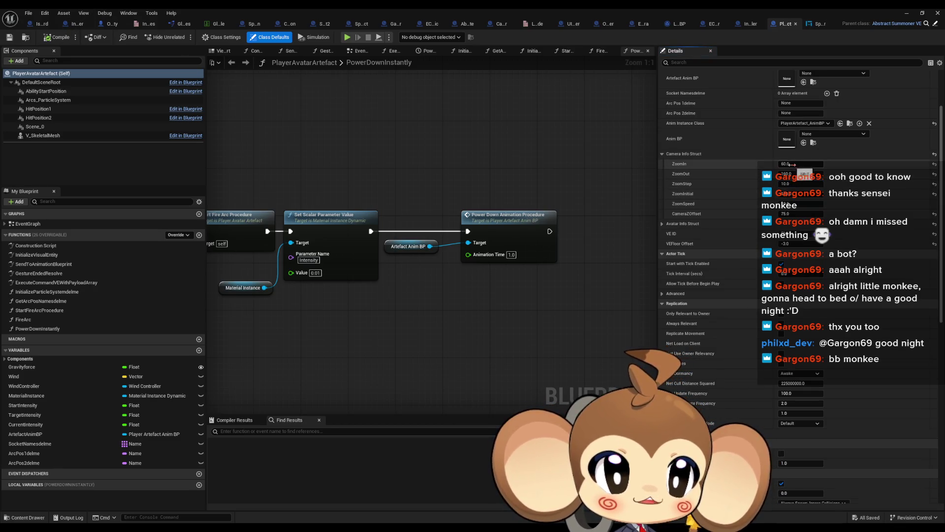
pyautogui.click(907, 13)
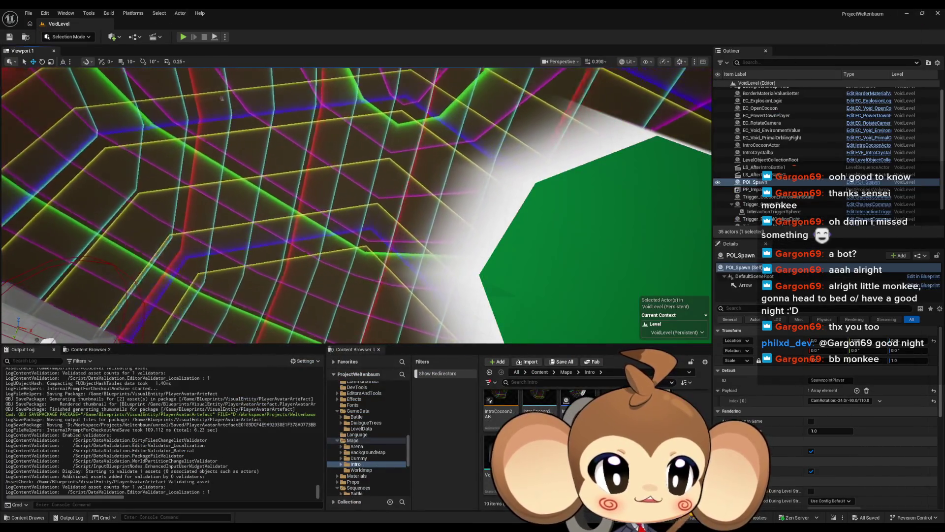
# Open the Main level, play-test the camera zoom, stop, and restore the blueprint window
pyautogui.click(540, 373)
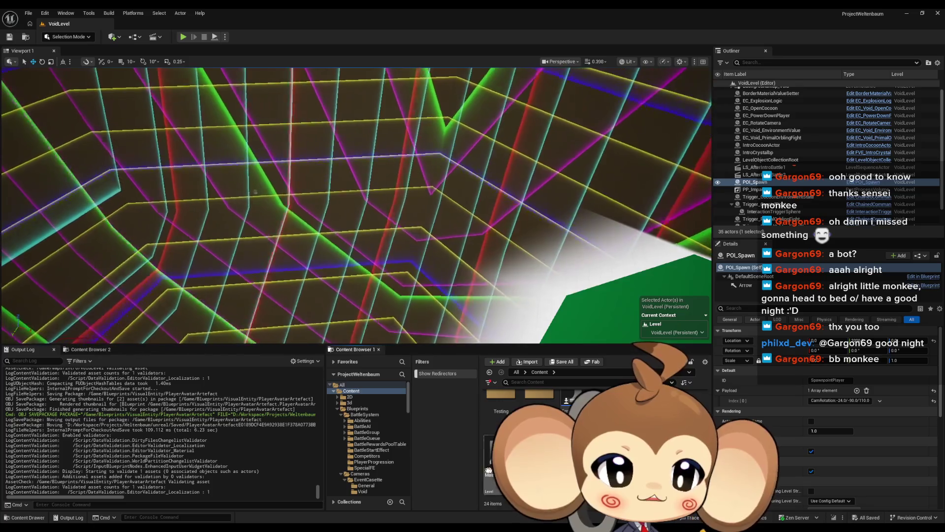
pyautogui.doubleClick(489, 470)
pyautogui.click(183, 37)
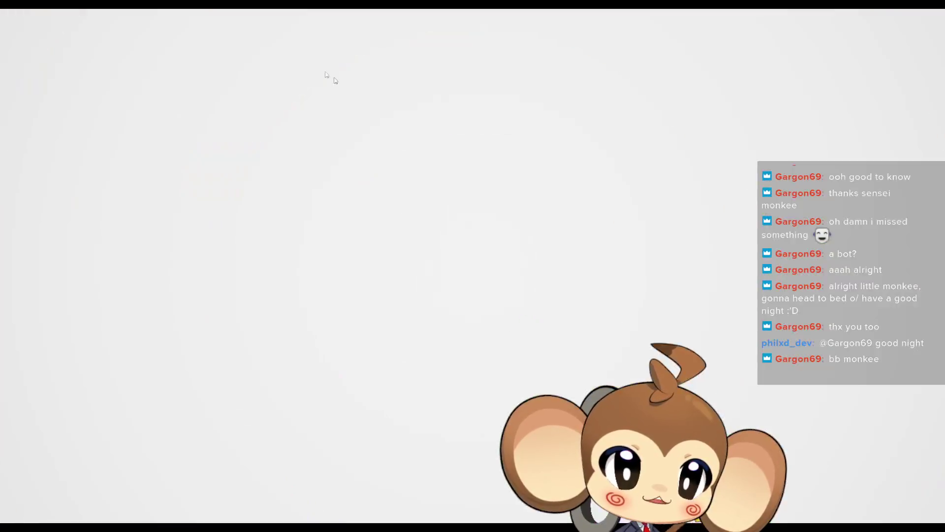
pyautogui.press('F11')
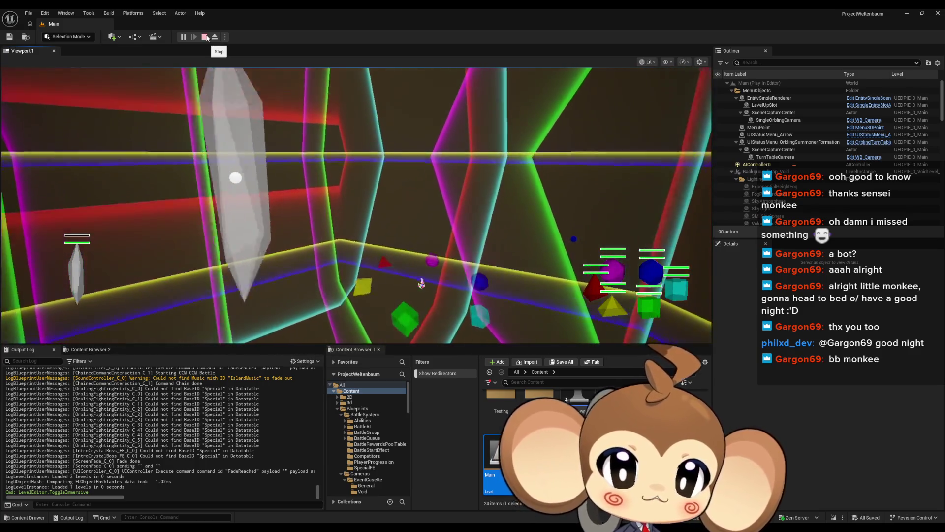
pyautogui.click(205, 37)
pyautogui.moveTo(387, 526)
pyautogui.click(402, 493)
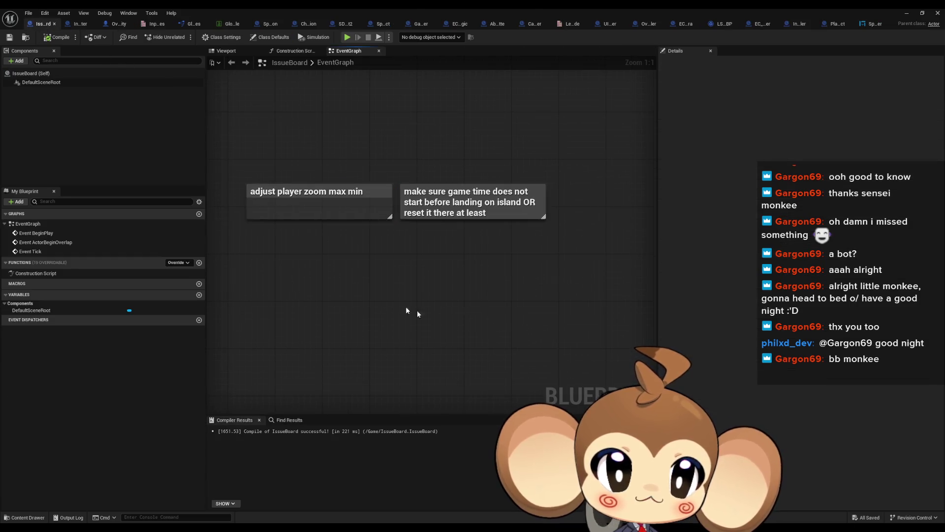
# Finish the 'player needs trail' note and delete the 'adjust player zoom max min' note
pyautogui.write('c')
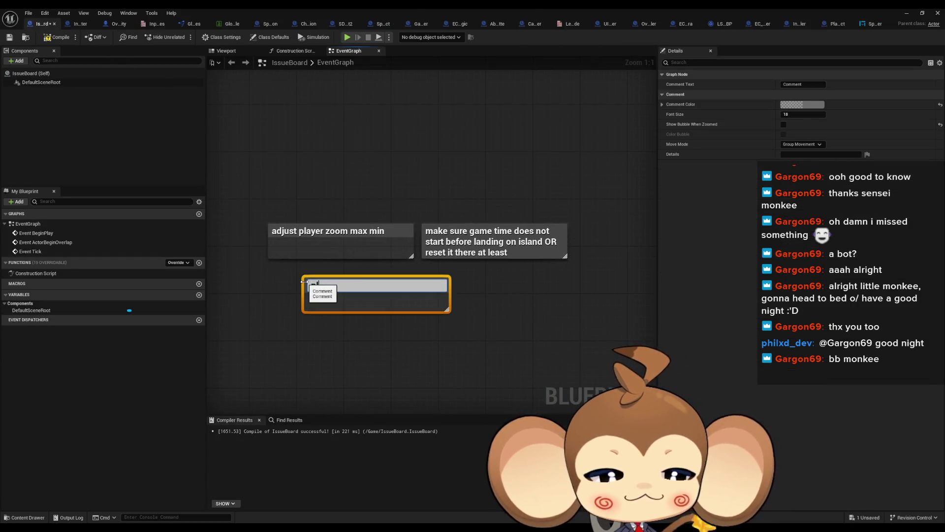
pyautogui.write('player needs')
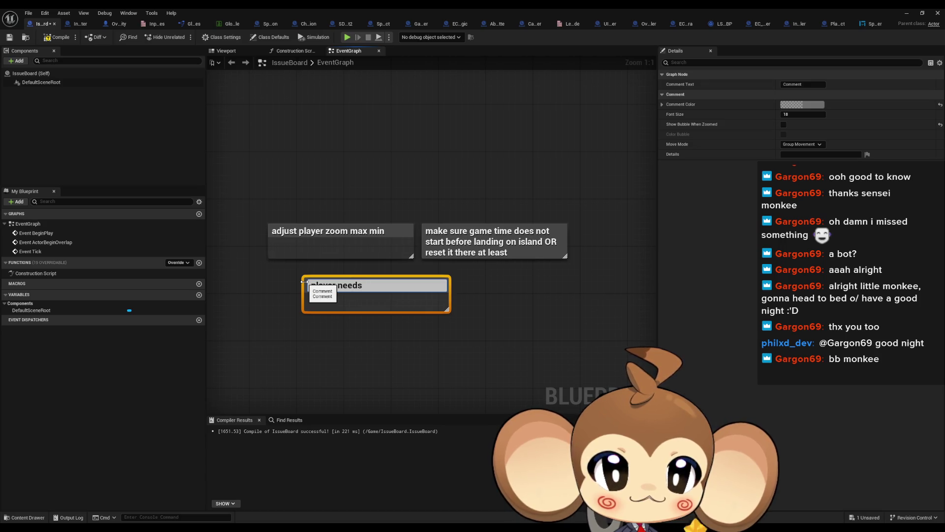
pyautogui.write('ail')
pyautogui.press('Return')
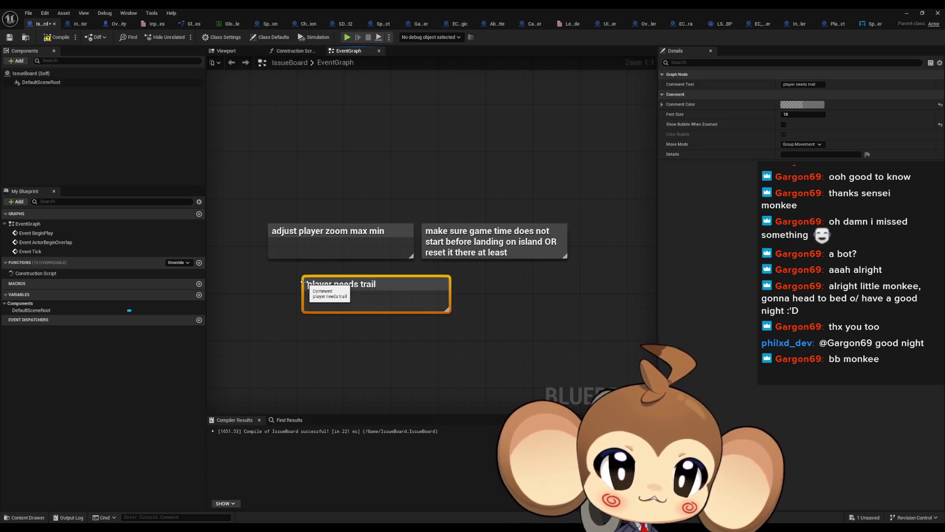
pyautogui.scroll(-2, 363, 258)
pyautogui.click(423, 264)
pyautogui.scroll(-1, 423, 279)
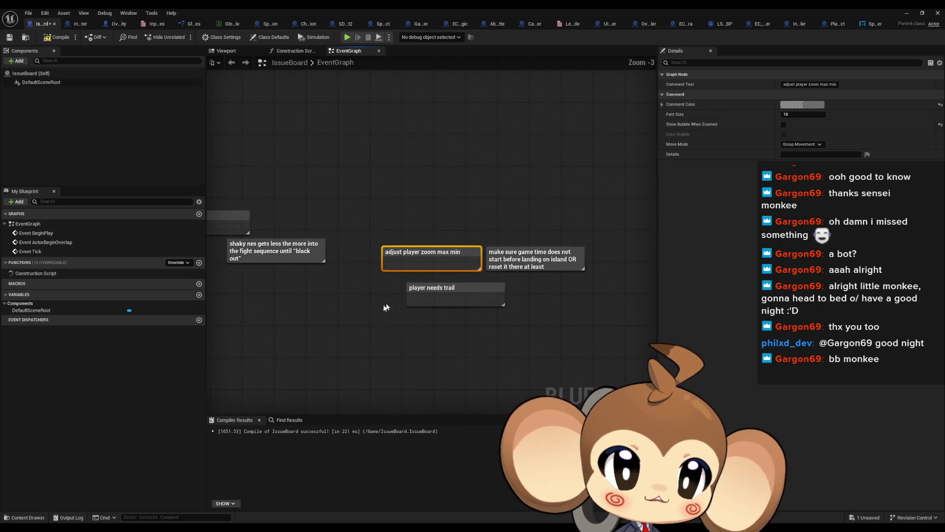
pyautogui.press('Delete')
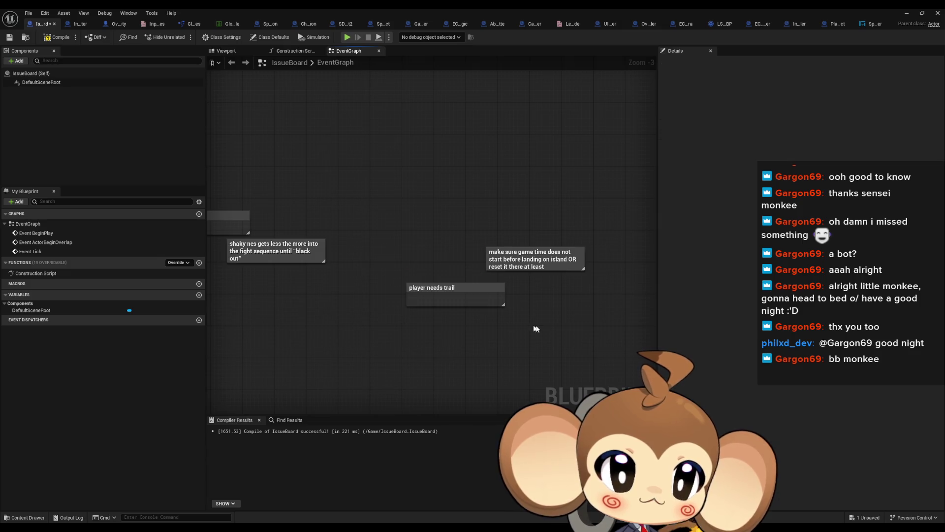
# Move the 'player needs trail' note beside the game-time note and pan to reveal more notes
pyautogui.moveTo(449, 287); pyautogui.dragTo(425, 255)
pyautogui.click(526, 326)
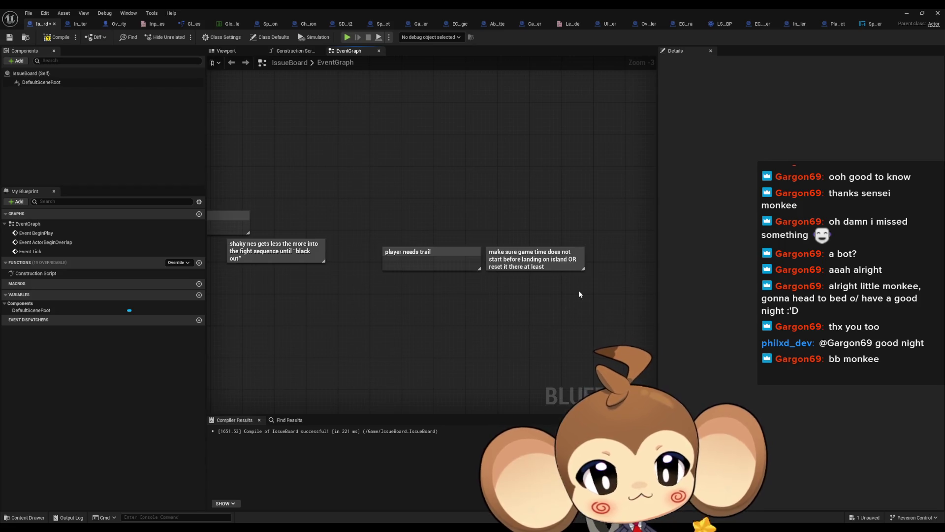
pyautogui.click(541, 261)
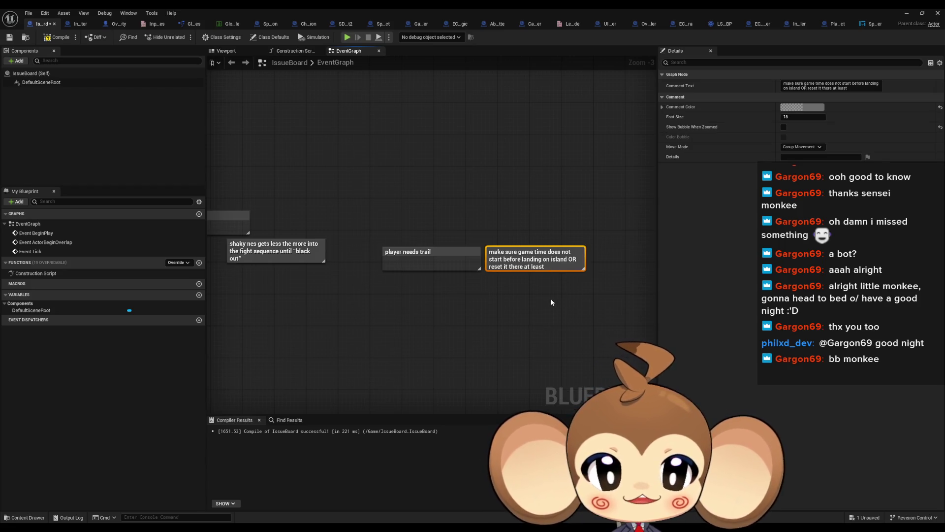
pyautogui.moveTo(551, 297)
pyautogui.mouseDown()
pyautogui.moveTo(463, 292)
pyautogui.moveTo(325, 151)
pyautogui.mouseUp()
pyautogui.scroll(-3, 490, 303)
pyautogui.scroll(1, 383, 173)
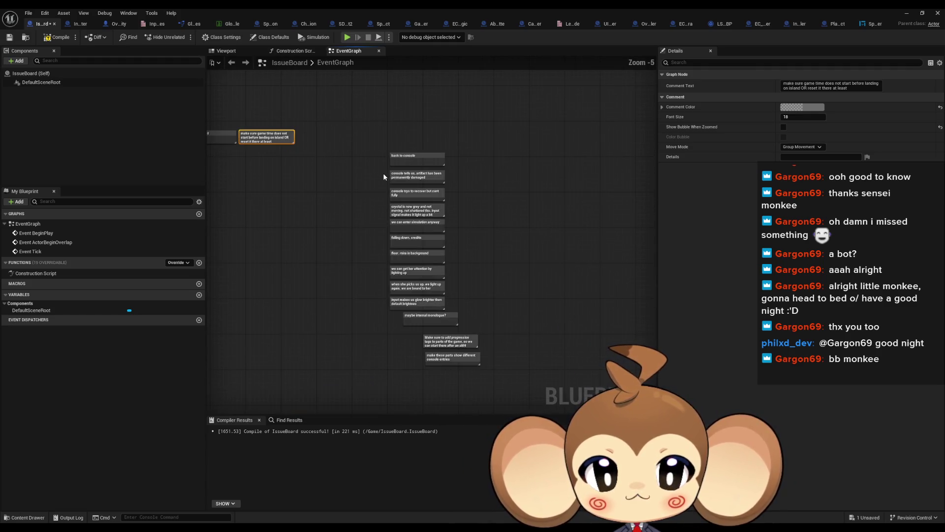
pyautogui.moveTo(380, 184)
pyautogui.mouseDown()
pyautogui.moveTo(384, 249)
pyautogui.moveTo(334, 246)
pyautogui.mouseUp()
# Add a comment note reading 'make special background world for void (no crater)'
pyautogui.click(334, 247)
pyautogui.scroll(3, 330, 244)
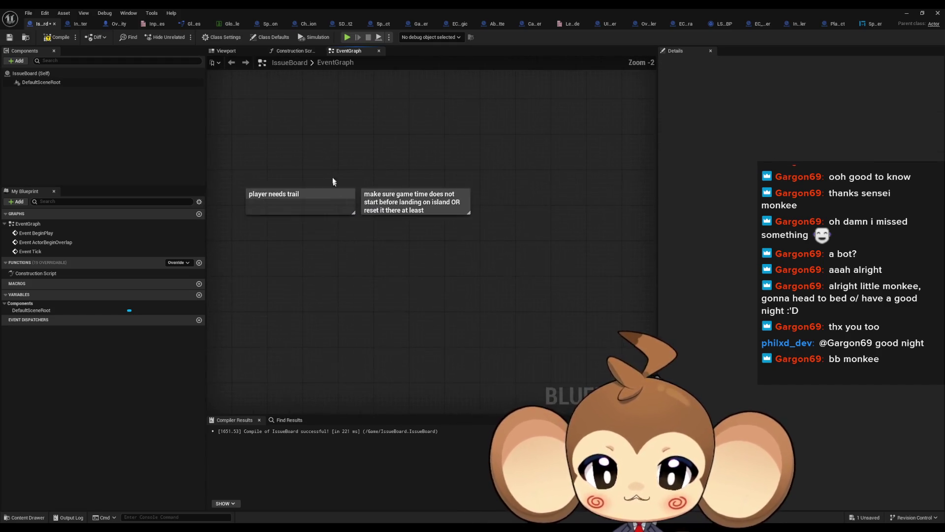
pyautogui.write('c')
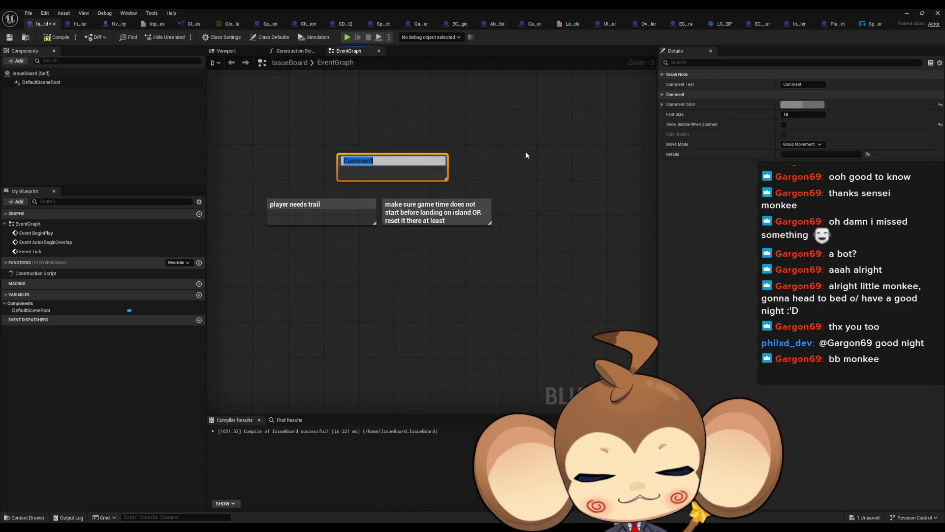
pyautogui.write('make special')
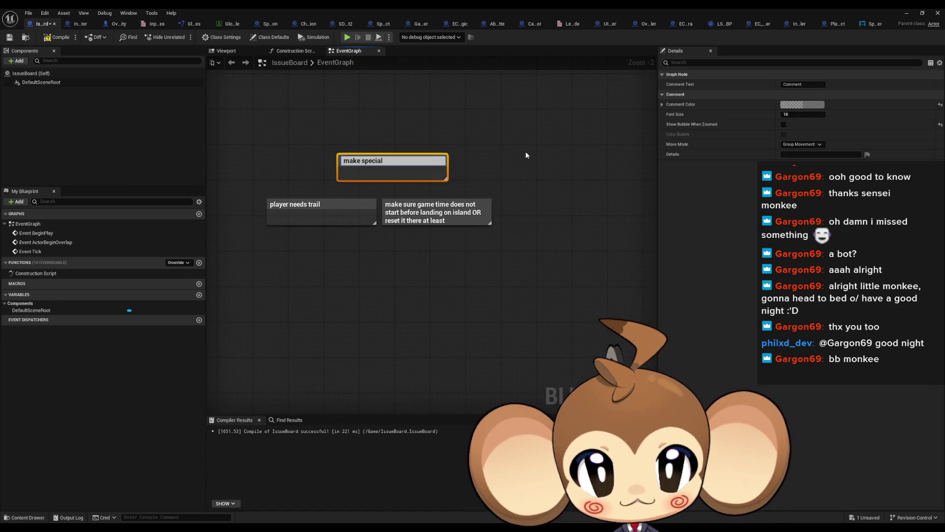
pyautogui.write(' wor')
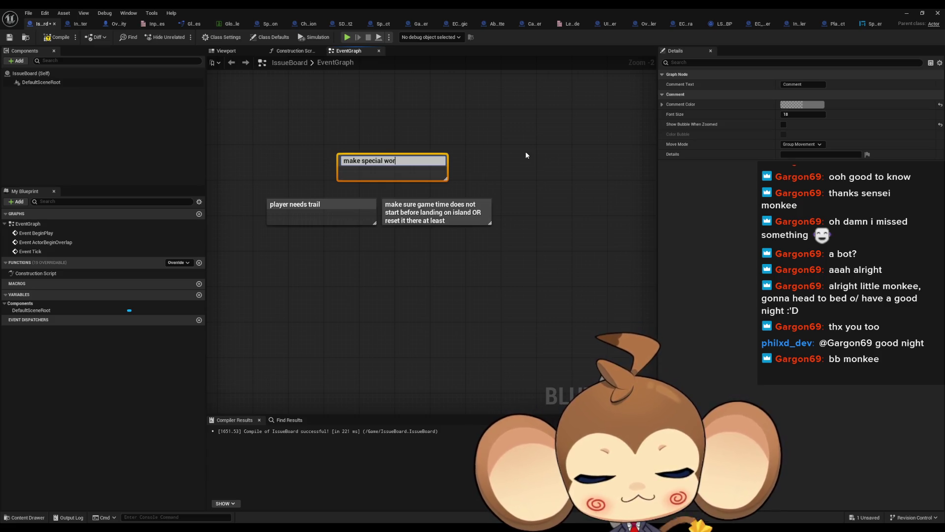
pyautogui.write('ld for')
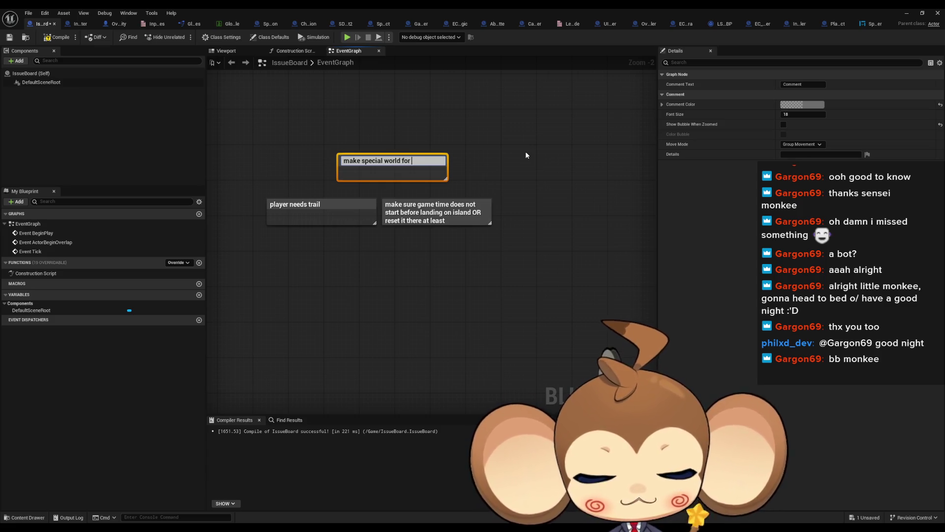
pyautogui.press('BackSpace')
pyautogui.press('BackSpace')
pyautogui.press('BackSpace')
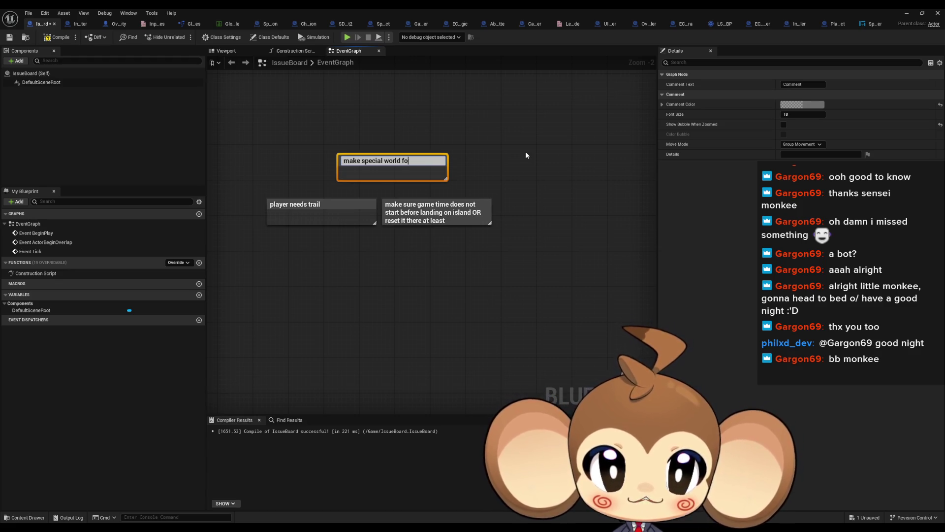
pyautogui.write('ba')
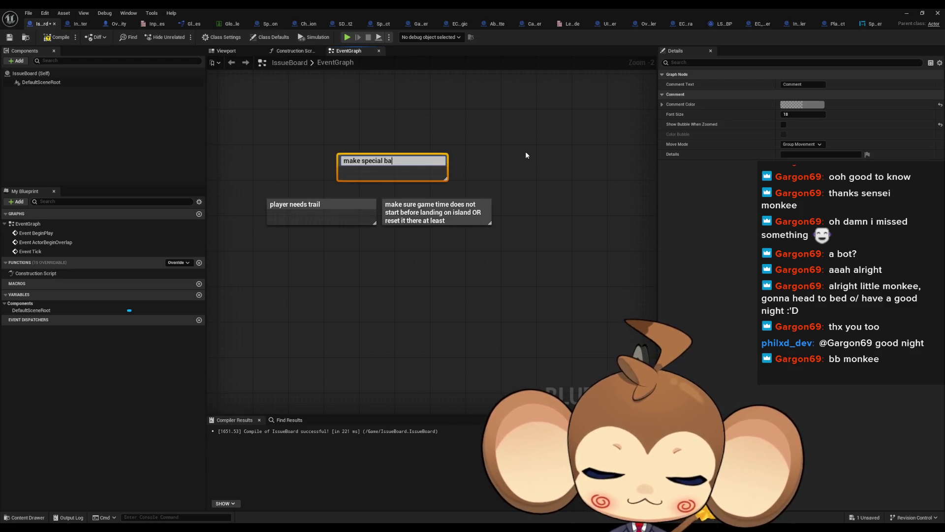
pyautogui.write('ckground world for void (')
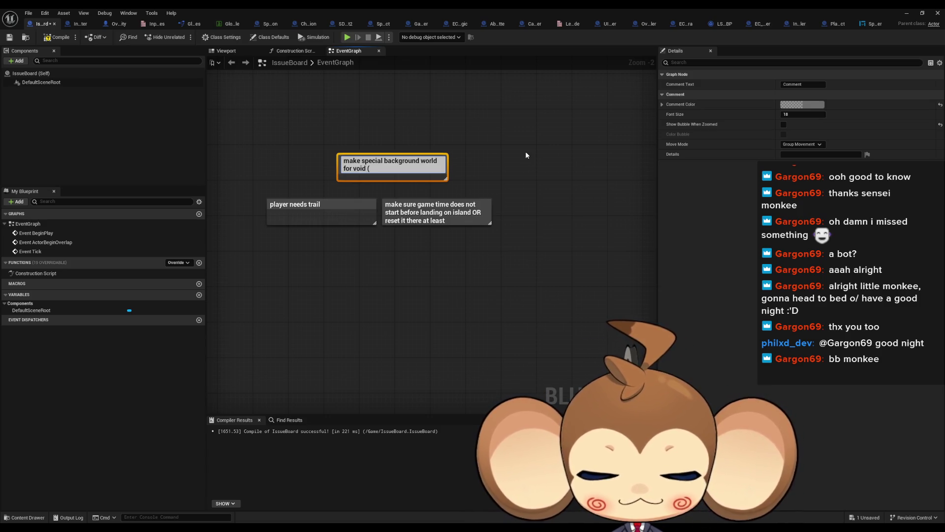
pyautogui.write('no crater)')
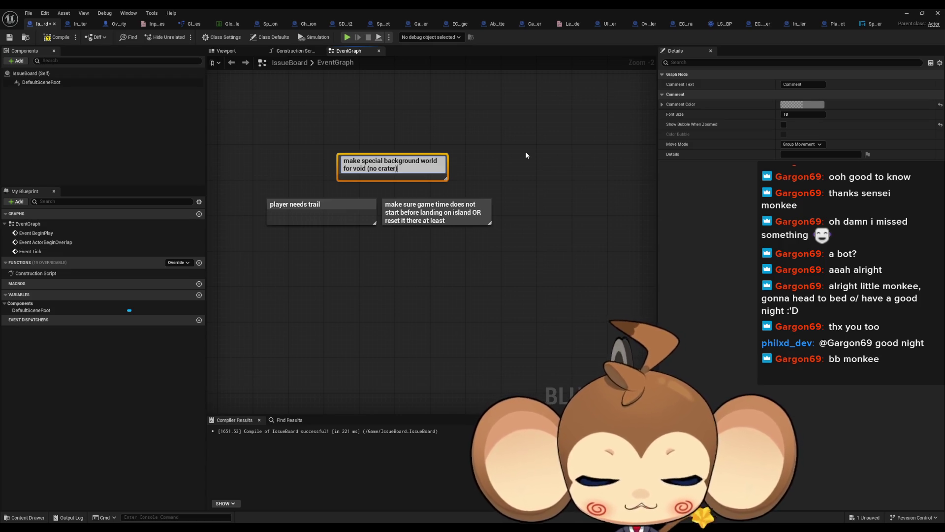
pyautogui.press('Return')
# Move the background world note below the shaky nes note
pyautogui.click(526, 152)
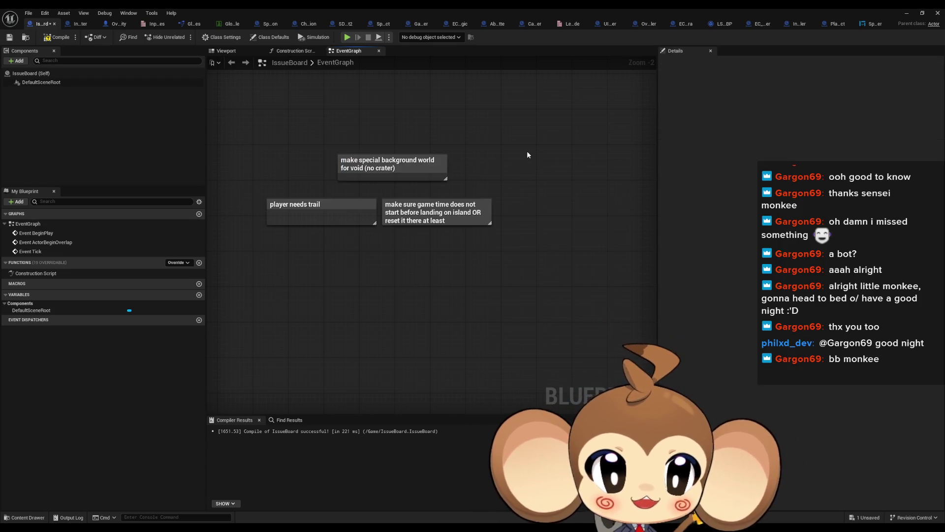
pyautogui.click(402, 163)
pyautogui.moveTo(401, 163)
pyautogui.mouseDown()
pyautogui.moveTo(494, 169)
pyautogui.moveTo(249, 244)
pyautogui.mouseUp()
pyautogui.click(539, 277)
pyautogui.moveTo(539, 277); pyautogui.dragTo(447, 281)
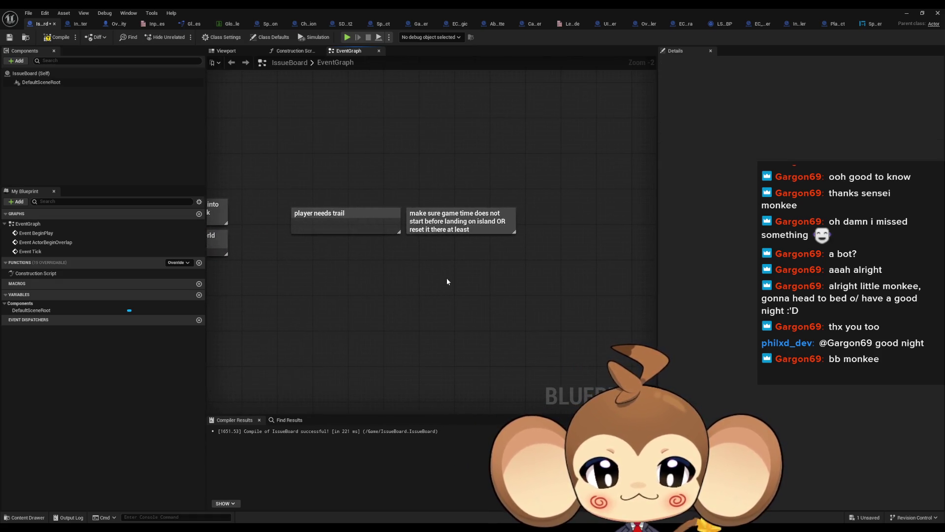
pyautogui.moveTo(326, 165)
pyautogui.mouseDown()
pyautogui.moveTo(511, 272)
pyautogui.moveTo(306, 162)
pyautogui.moveTo(390, 143)
pyautogui.moveTo(373, 126)
pyautogui.mouseUp()
pyautogui.scroll(-1, 512, 272)
pyautogui.scroll(-2, 511, 272)
pyautogui.scroll(1, 324, 157)
pyautogui.scroll(3, 373, 131)
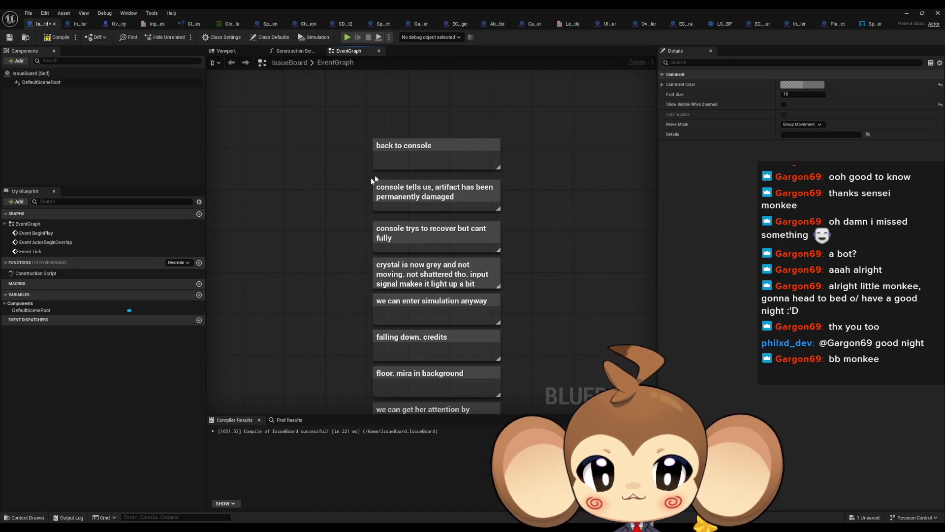
pyautogui.moveTo(371, 178); pyautogui.dragTo(365, 156)
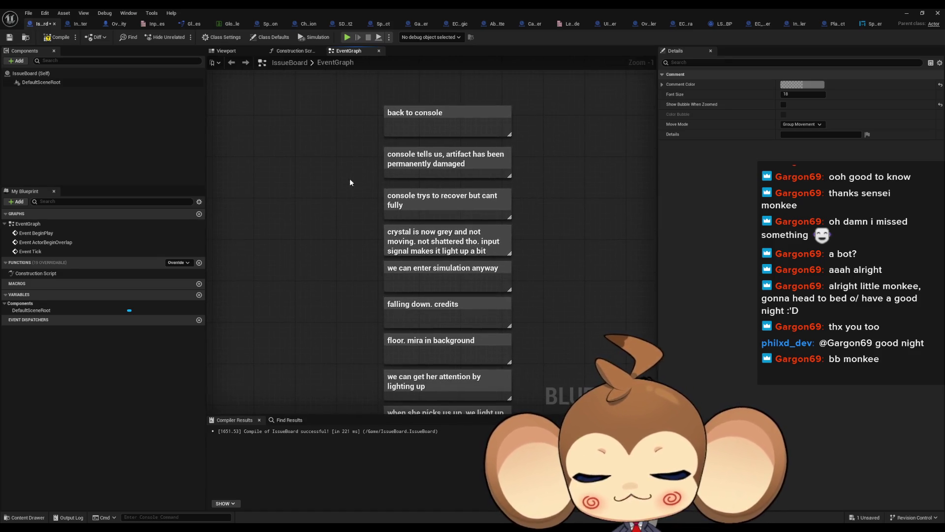
pyautogui.click(385, 153)
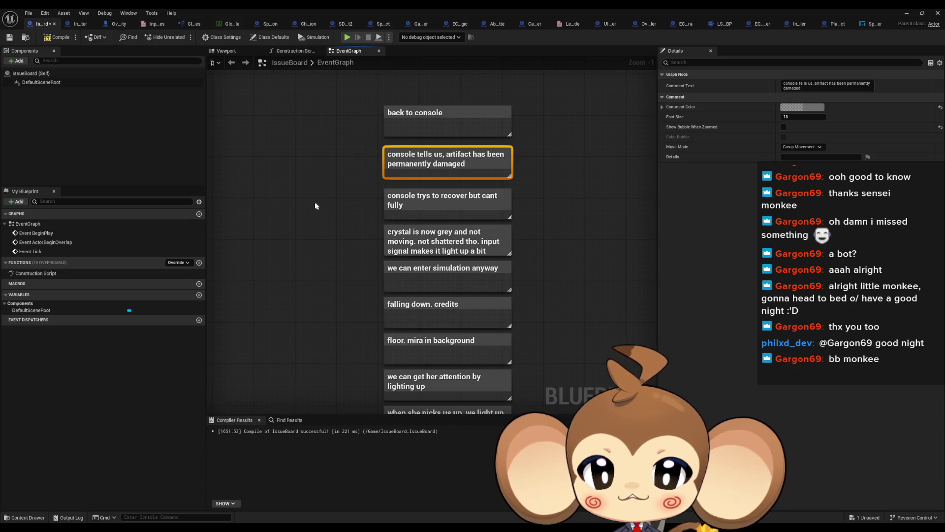
pyautogui.click(315, 206)
pyautogui.scroll(-3, 332, 204)
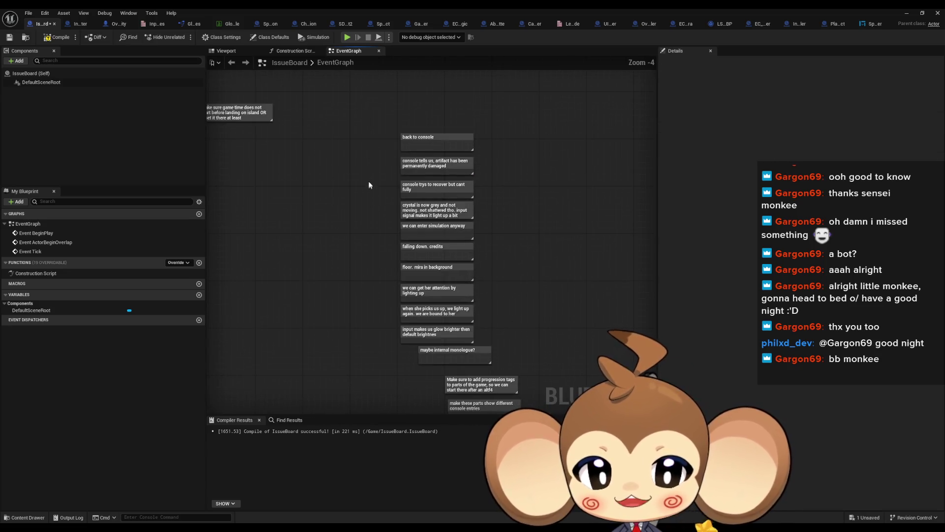
pyautogui.scroll(-5, 369, 185)
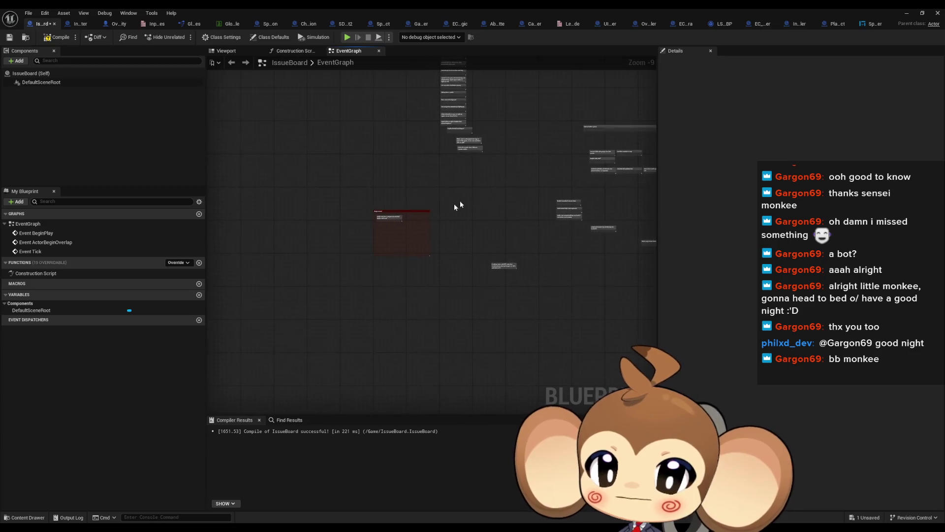
pyautogui.scroll(5, 454, 202)
pyautogui.moveTo(409, 167)
pyautogui.mouseDown()
pyautogui.moveTo(486, 359)
pyautogui.moveTo(436, 388)
pyautogui.mouseUp()
pyautogui.moveTo(311, 175); pyautogui.dragTo(350, 170)
pyautogui.scroll(2, 418, 220)
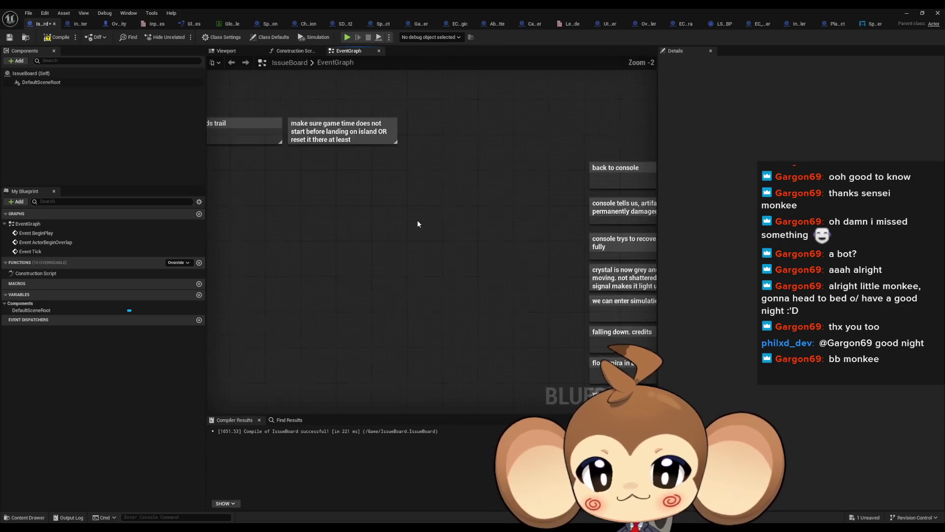
# Add a 'savegame' comment note between the game-time note and the story notes column
pyautogui.write('c')
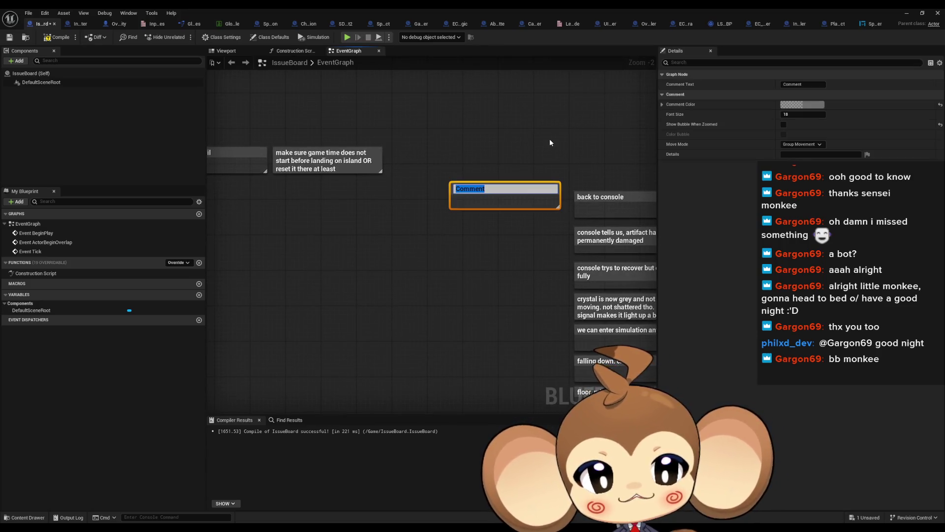
pyautogui.write('savegame')
pyautogui.press('Return')
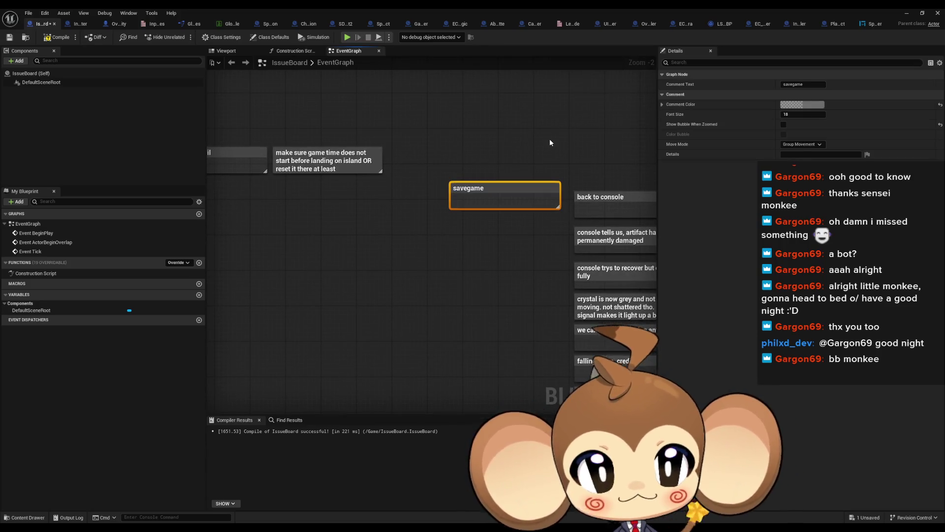
pyautogui.click(549, 137)
pyautogui.scroll(-3, 429, 178)
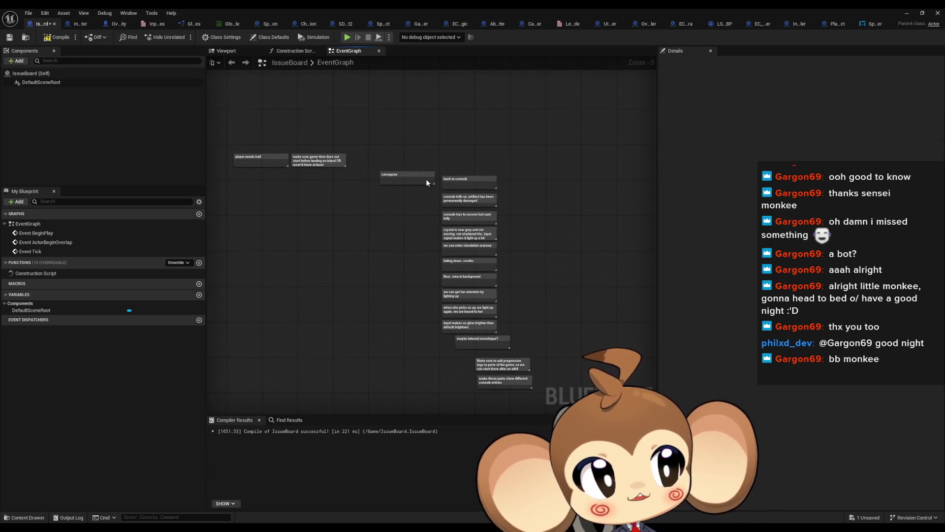